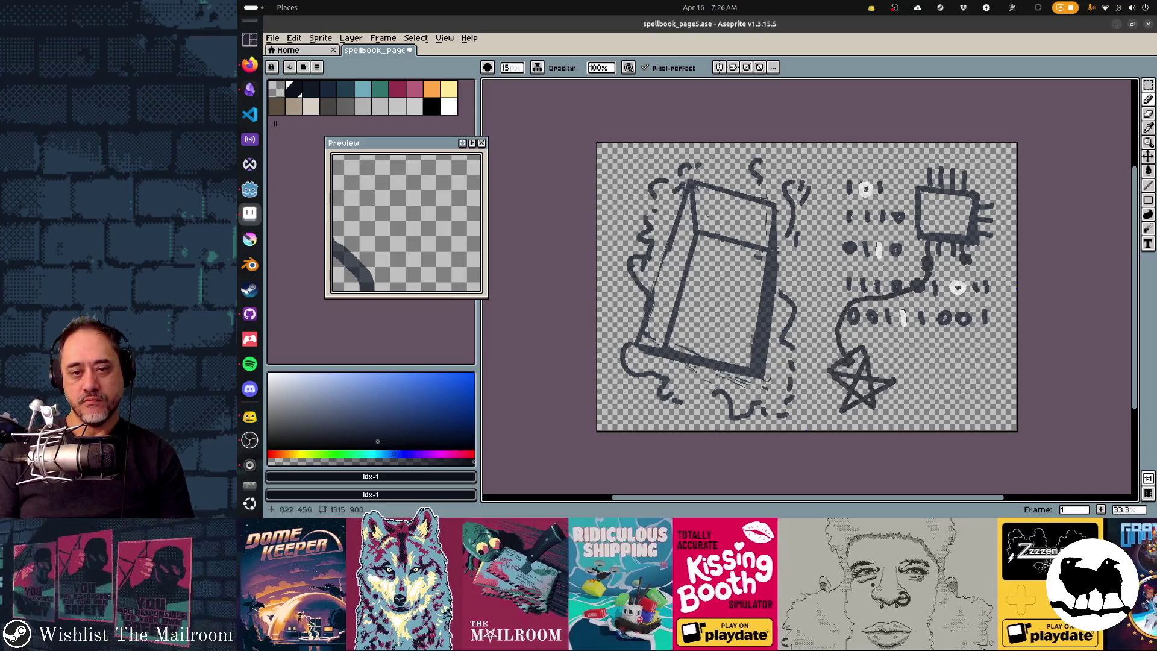
# Step: Erase the row of small marks and the stray dark mark near the chip's wire, then return to the pencil
pyautogui.press('e')
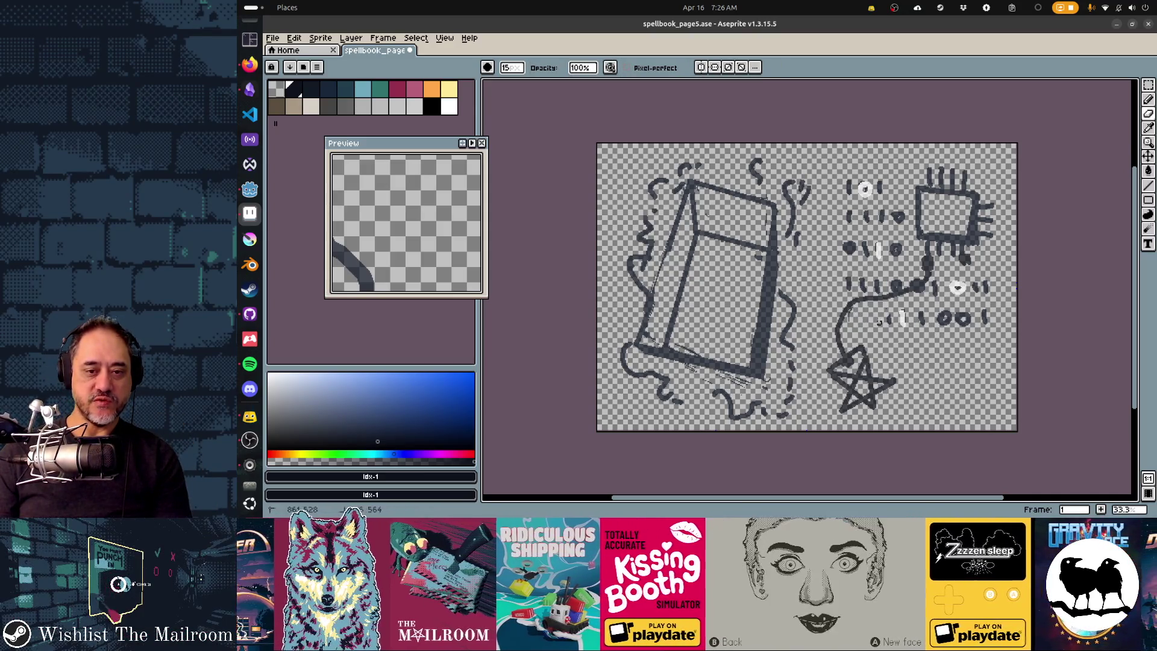
pyautogui.moveTo(901, 318); pyautogui.dragTo(983, 319)
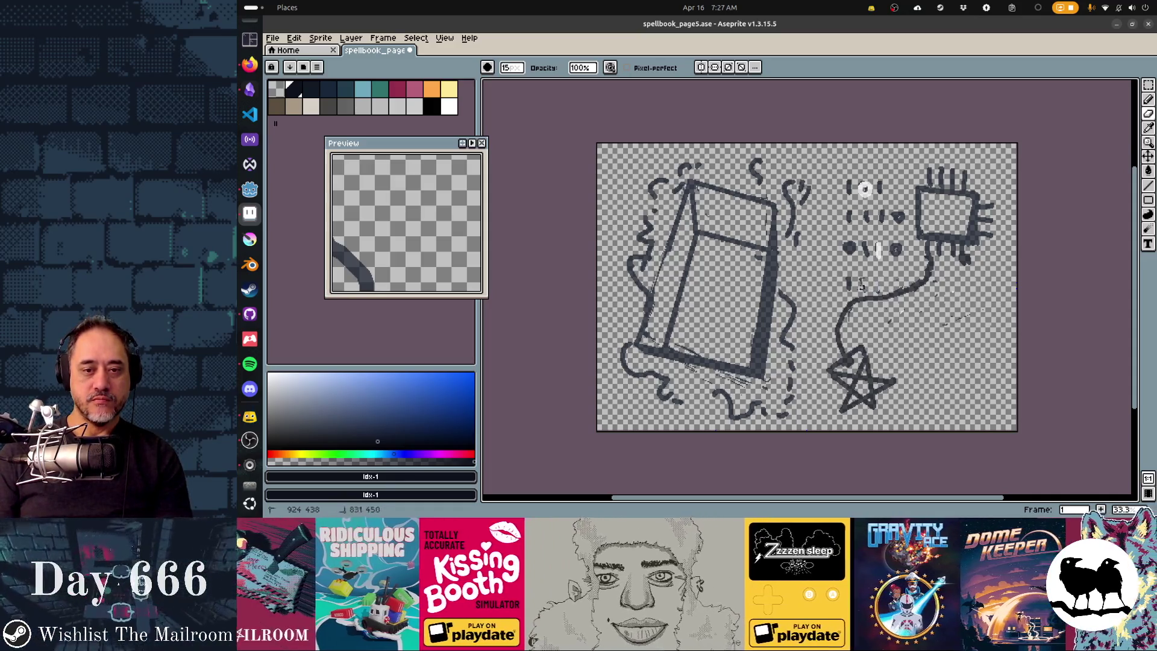
pyautogui.moveTo(854, 181); pyautogui.dragTo(895, 250)
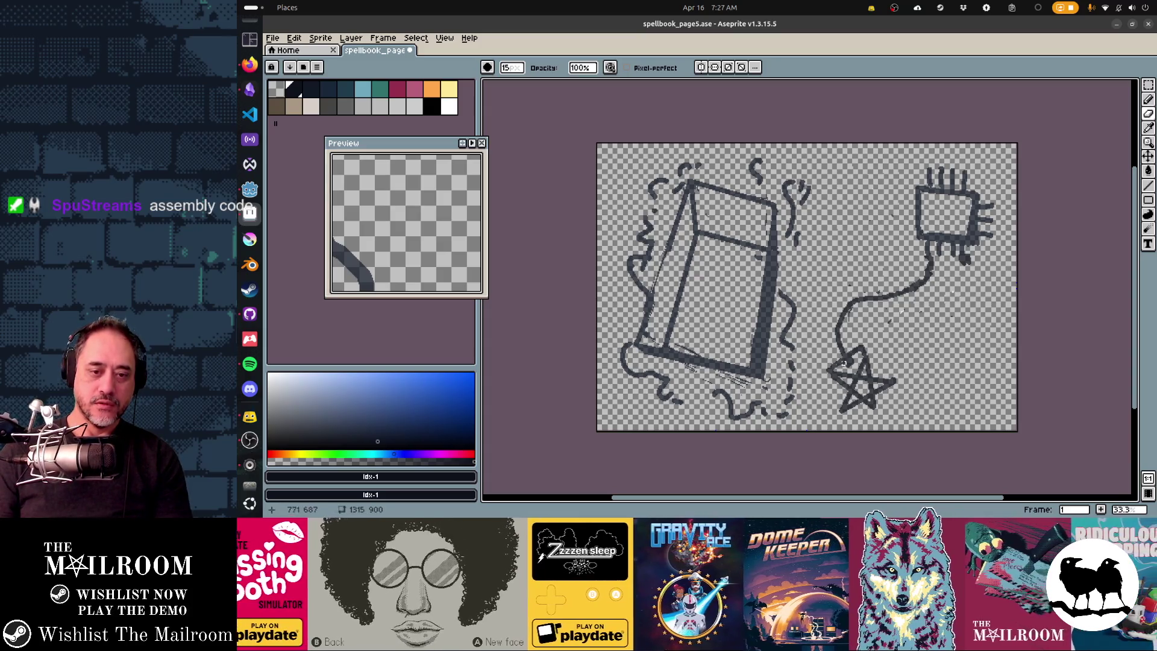
pyautogui.press('b')
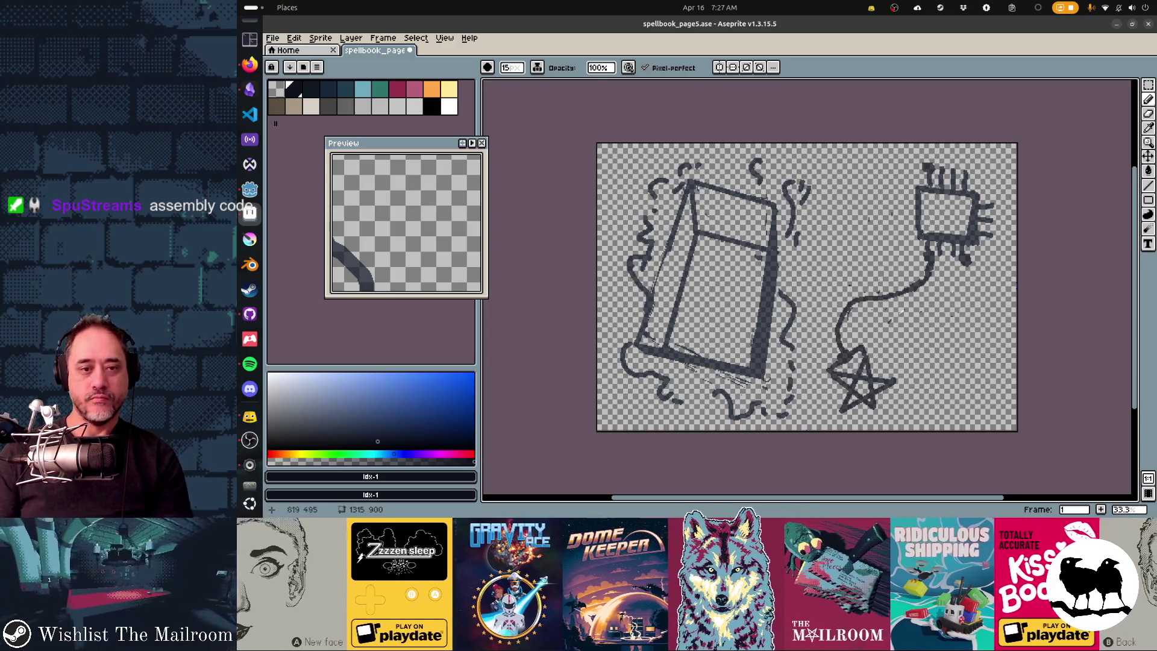
# Step: Export the page as a sprite sheet and switch over to Godot
pyautogui.hotkey('ctrl', 'shift', 'x')
pyautogui.hotkey('alt', 'Tab')
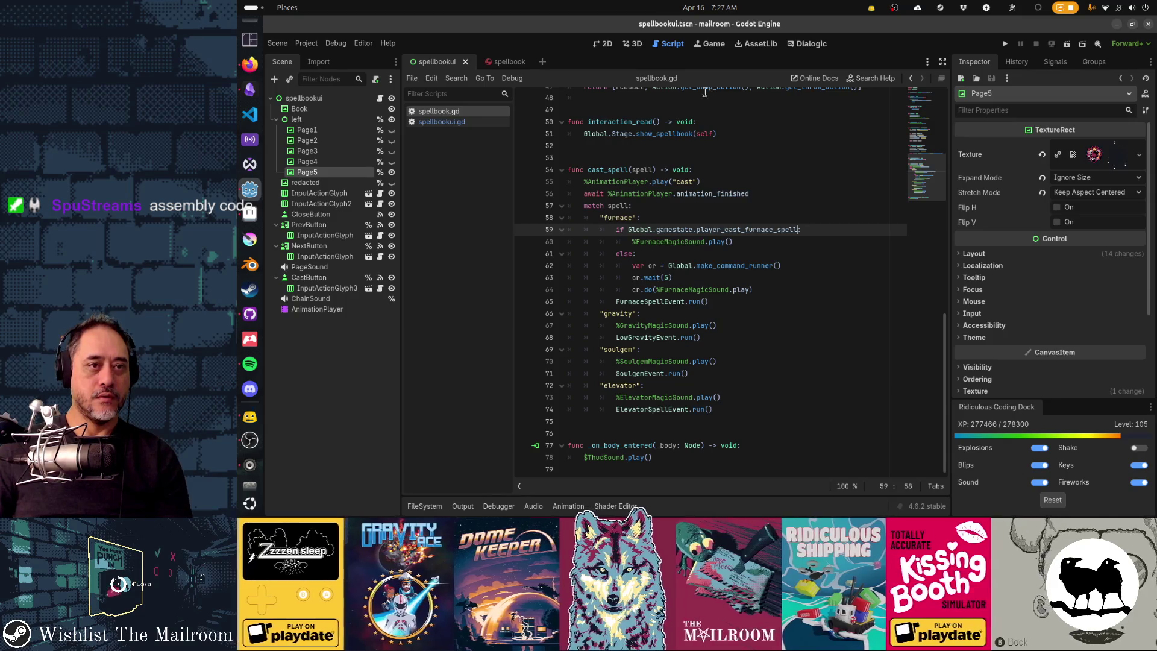
# Step: View the updated page texture in the spellbook 2D scene, then return to Aseprite
pyautogui.click(604, 43)
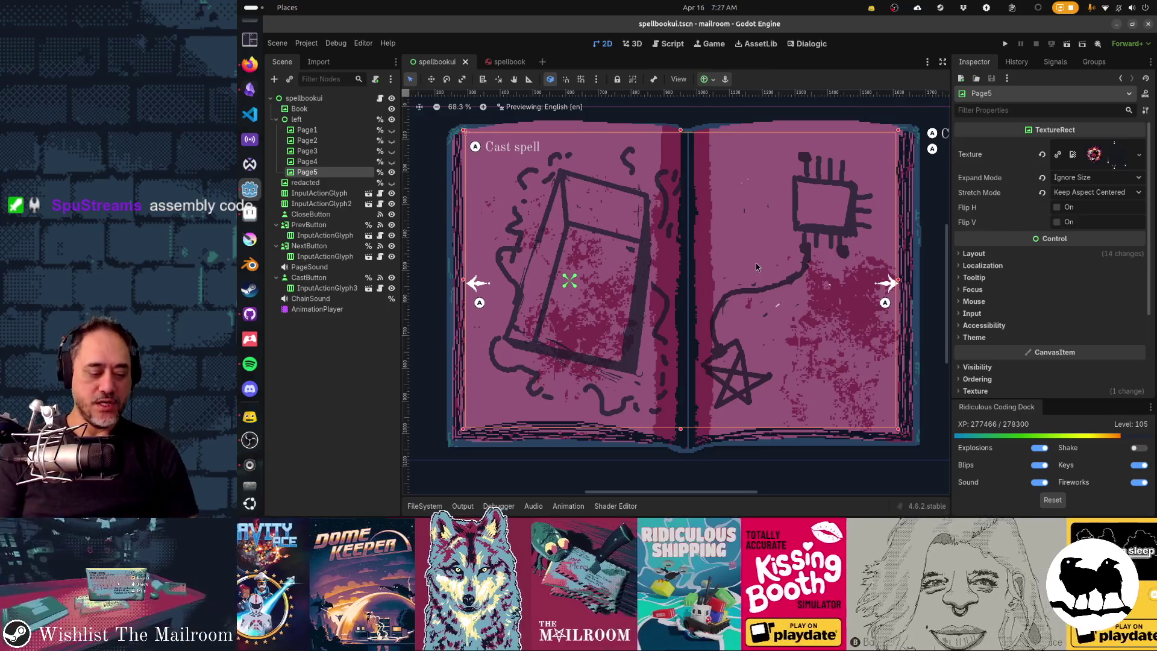
pyautogui.hotkey('alt', 'Tab')
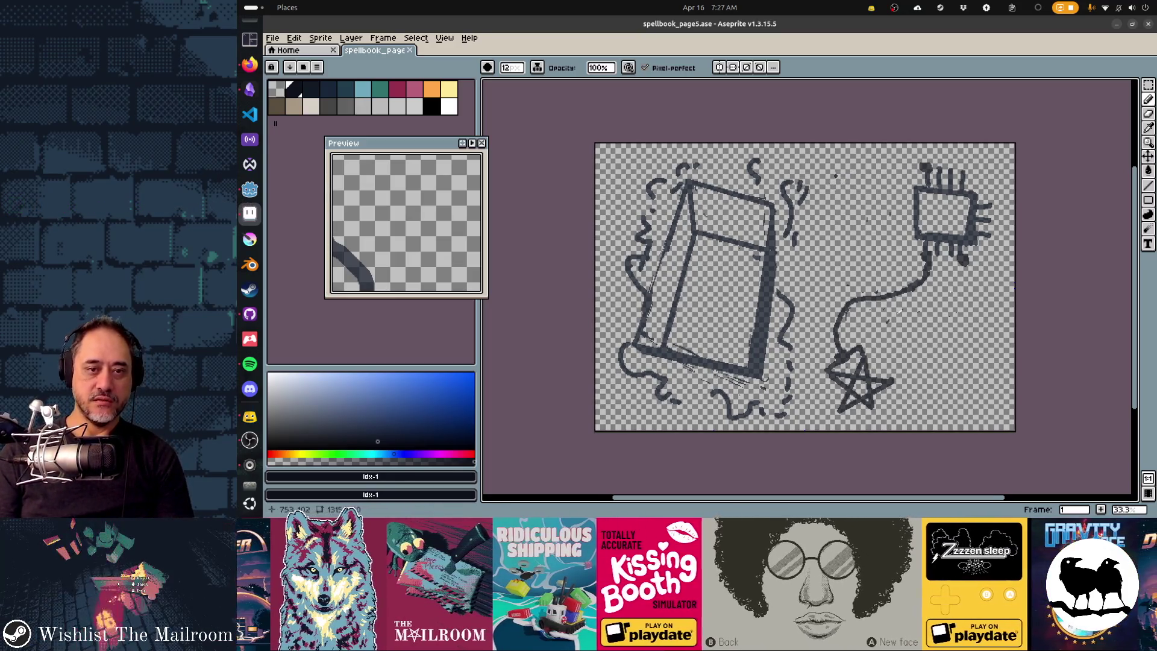
# Step: Hand-write four short lines of assembly-style code left of the chip drawing
pyautogui.moveTo(832, 175); pyautogui.dragTo(864, 178)
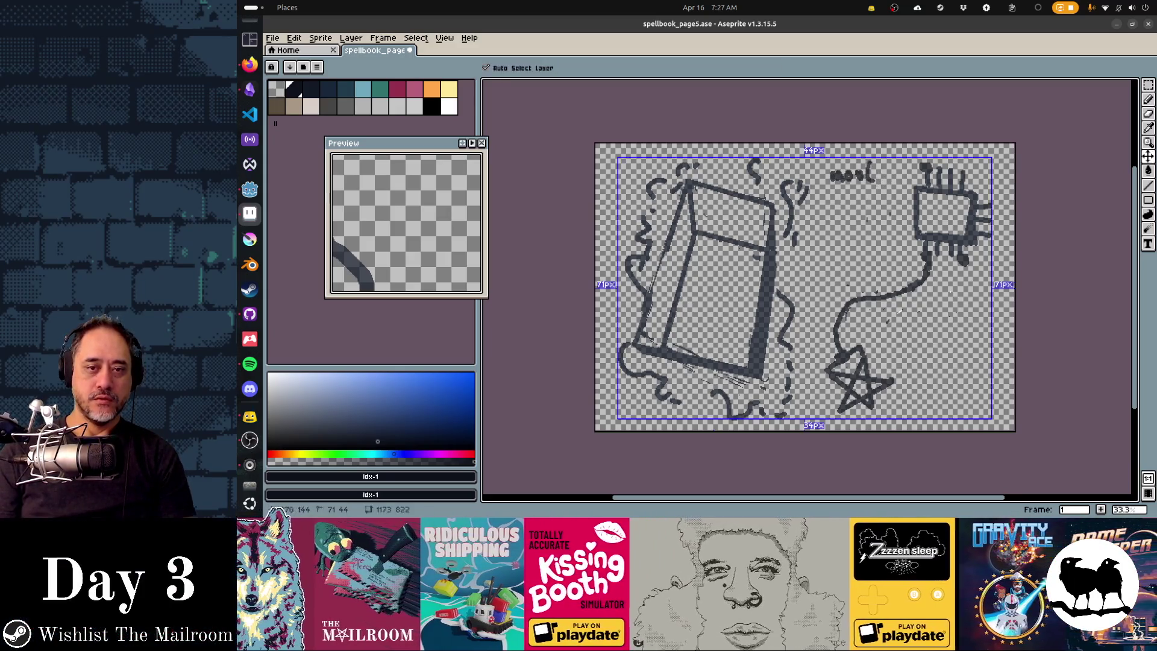
pyautogui.moveTo(843, 195)
pyautogui.mouseDown()
pyautogui.moveTo(858, 197)
pyautogui.moveTo(866, 222)
pyautogui.mouseUp()
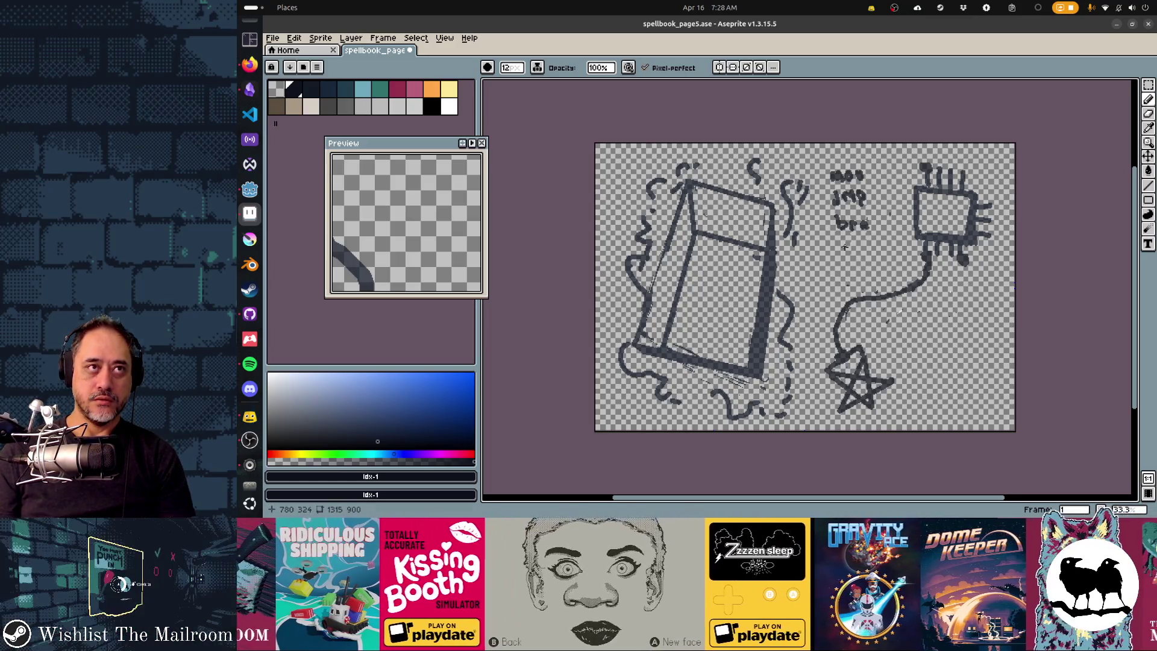
pyautogui.moveTo(840, 247); pyautogui.dragTo(868, 244)
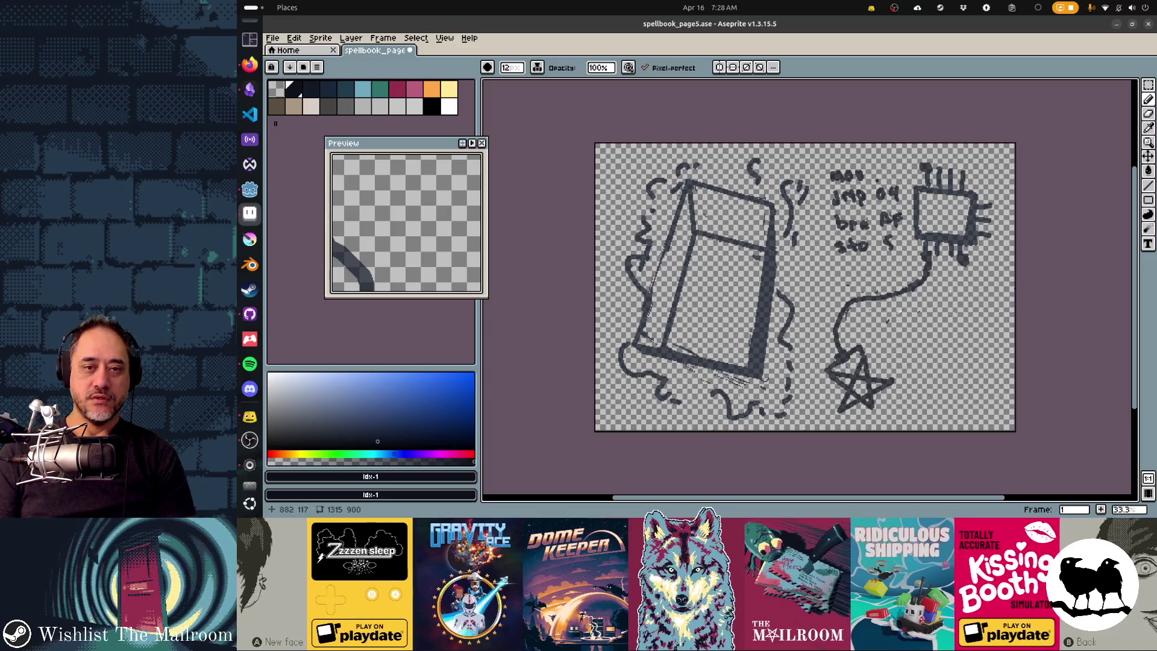
pyautogui.moveTo(877, 180)
pyautogui.mouseDown()
pyautogui.moveTo(893, 171)
pyautogui.moveTo(895, 182)
pyautogui.mouseUp()
pyautogui.click(898, 240)
pyautogui.moveTo(895, 249); pyautogui.dragTo(905, 248)
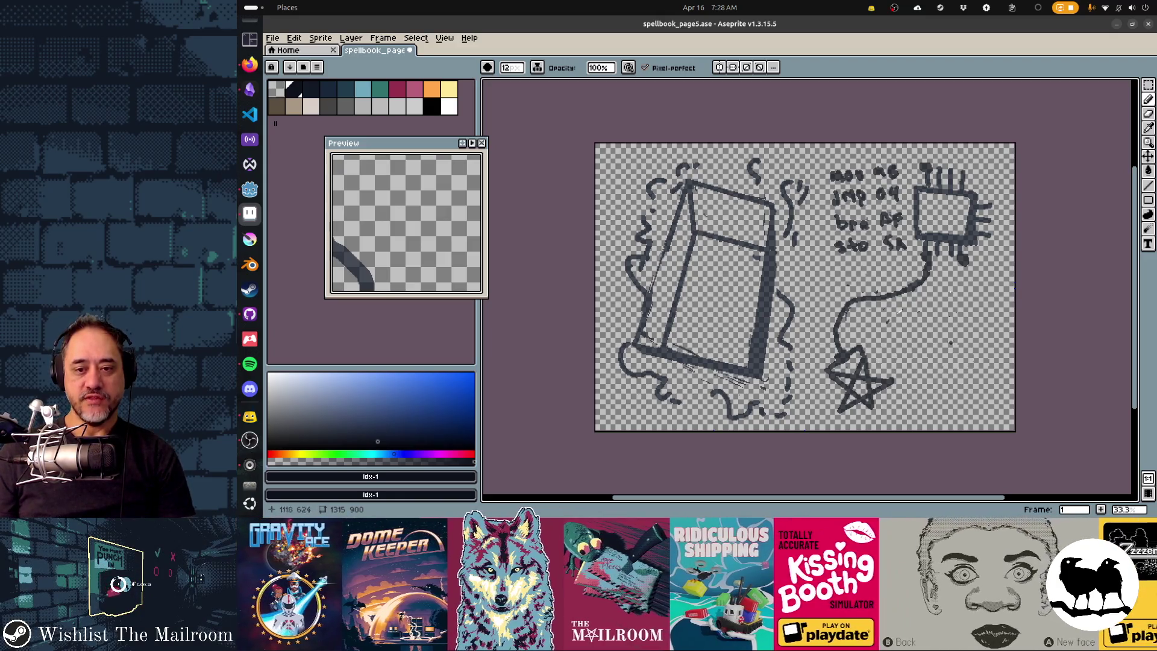
# Step: Start the rows of horizontal text lines to the right of the star
pyautogui.moveTo(912, 355); pyautogui.dragTo(992, 356)
pyautogui.moveTo(912, 368)
pyautogui.mouseDown()
pyautogui.moveTo(993, 367)
pyautogui.moveTo(994, 380)
pyautogui.mouseUp()
# Step: Add and thicken more text rows right of the star, then erase gaps so they read as word-like dashes
pyautogui.moveTo(915, 391)
pyautogui.mouseDown()
pyautogui.moveTo(997, 392)
pyautogui.moveTo(996, 403)
pyautogui.mouseUp()
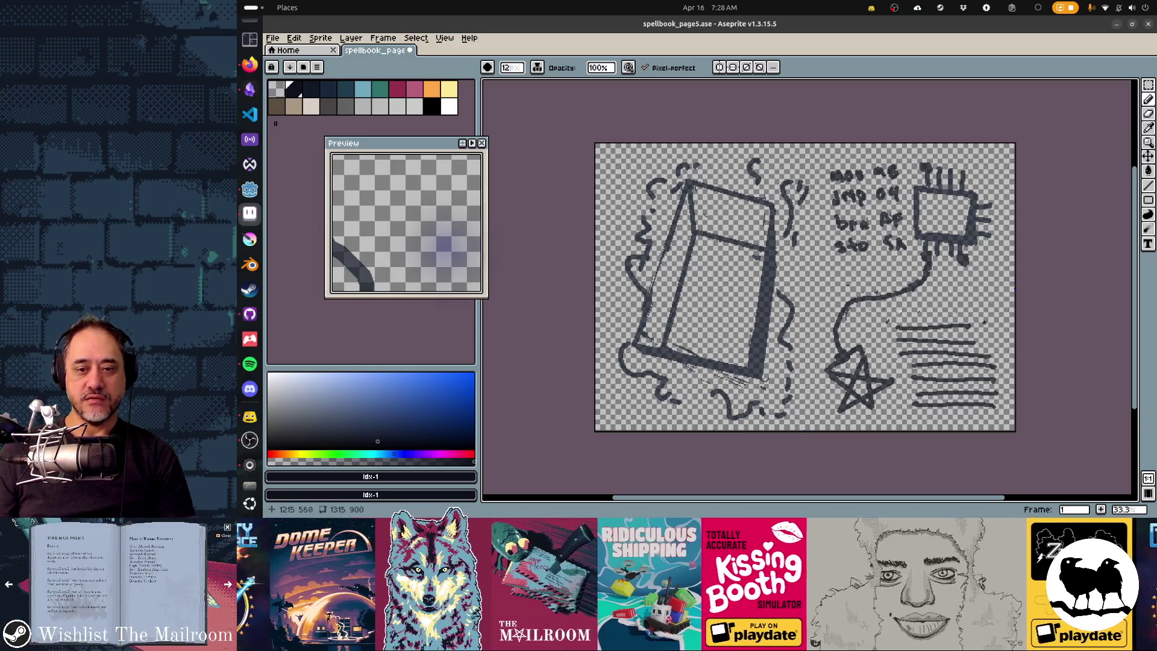
pyautogui.moveTo(989, 354); pyautogui.dragTo(1004, 355)
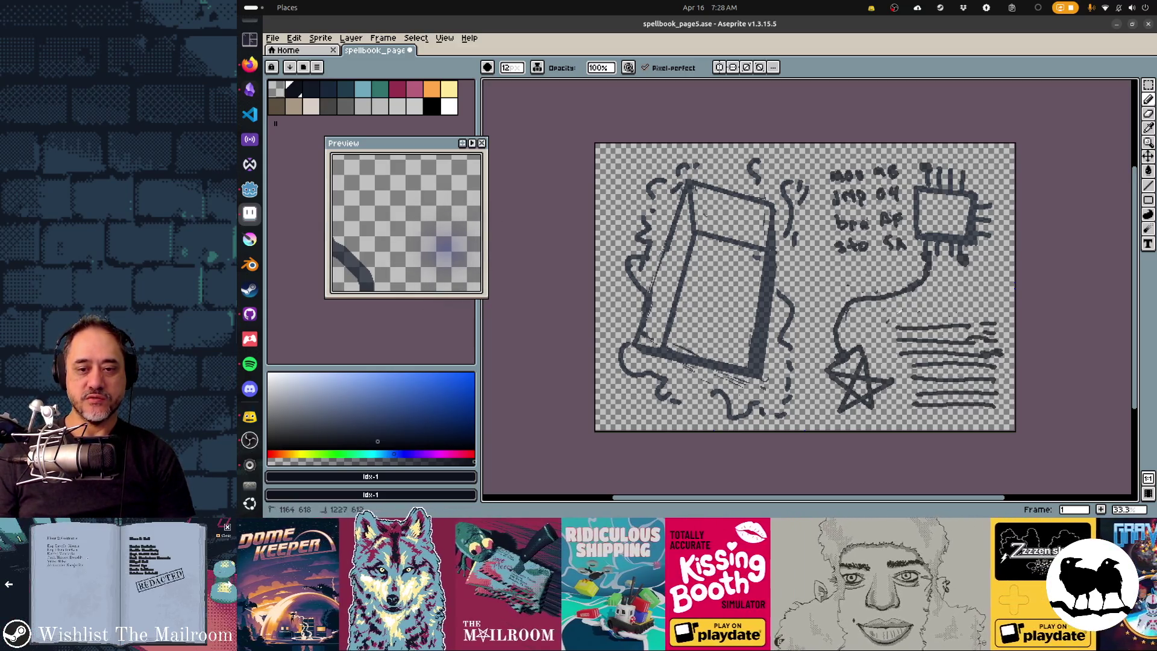
pyautogui.moveTo(913, 362); pyautogui.dragTo(994, 362)
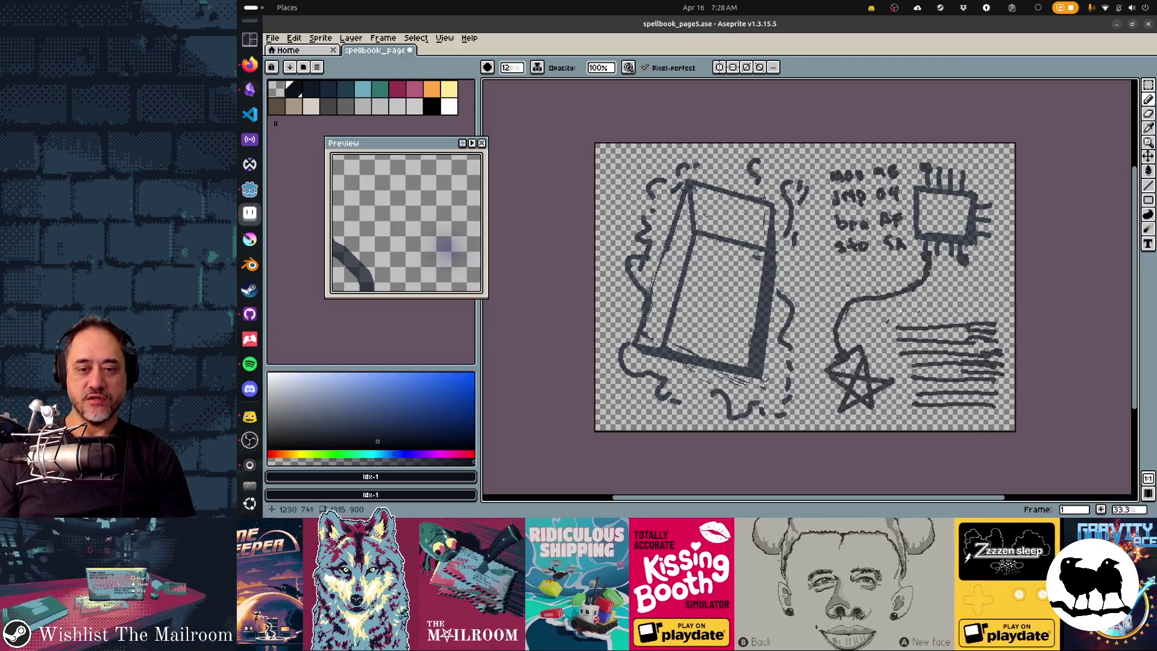
pyautogui.press('e')
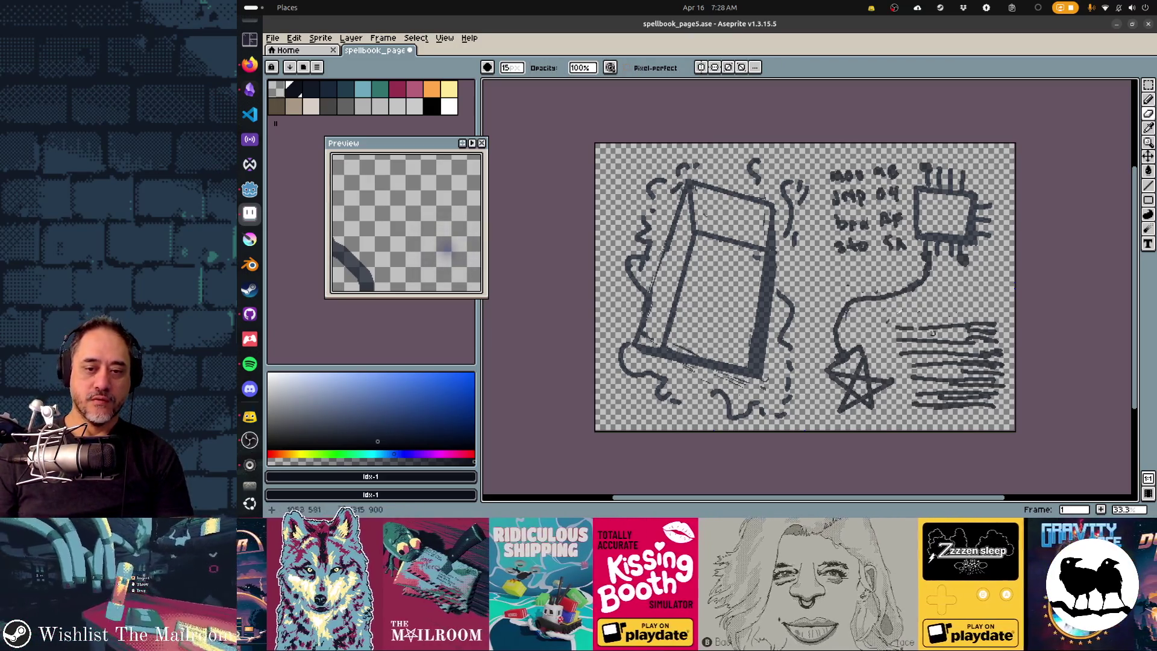
pyautogui.moveTo(977, 395); pyautogui.dragTo(994, 384)
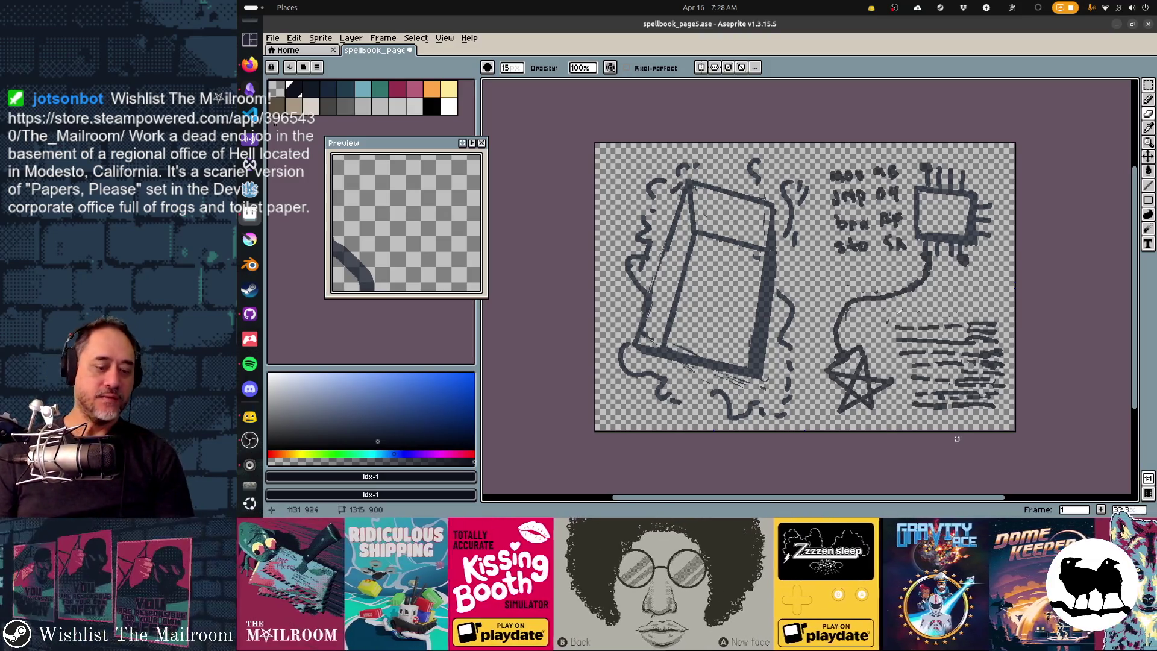
# Step: Marquee-select the left box drawing, undoing an accidental nudge, and give it a slight rotation
pyautogui.press('m')
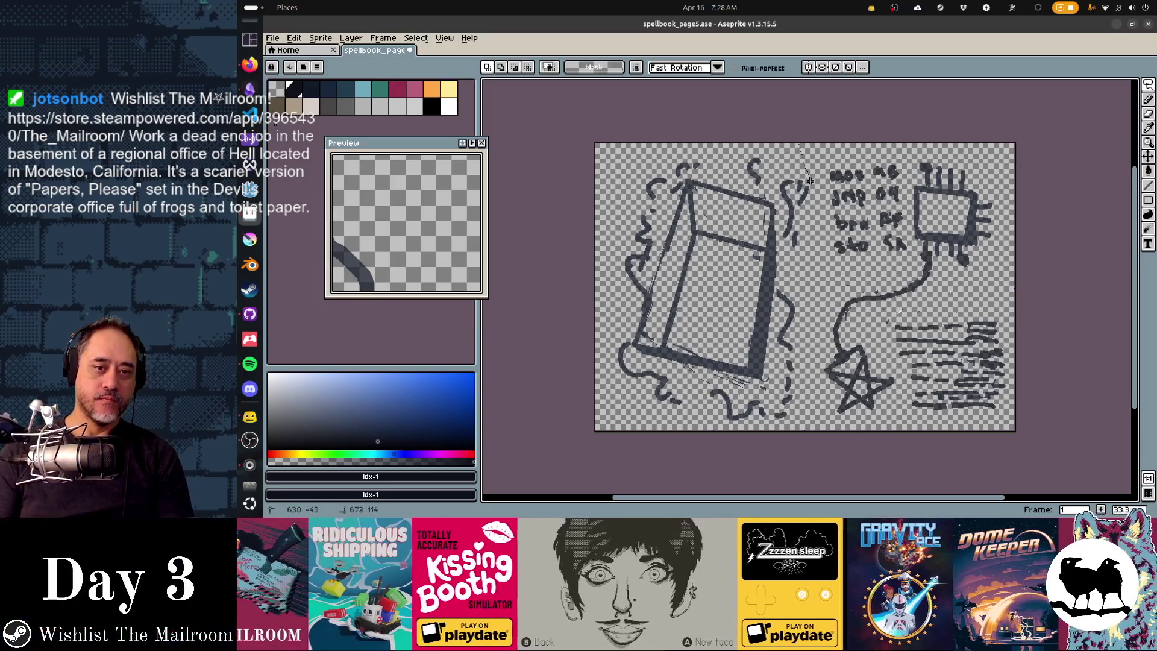
pyautogui.moveTo(809, 246); pyautogui.dragTo(802, 380)
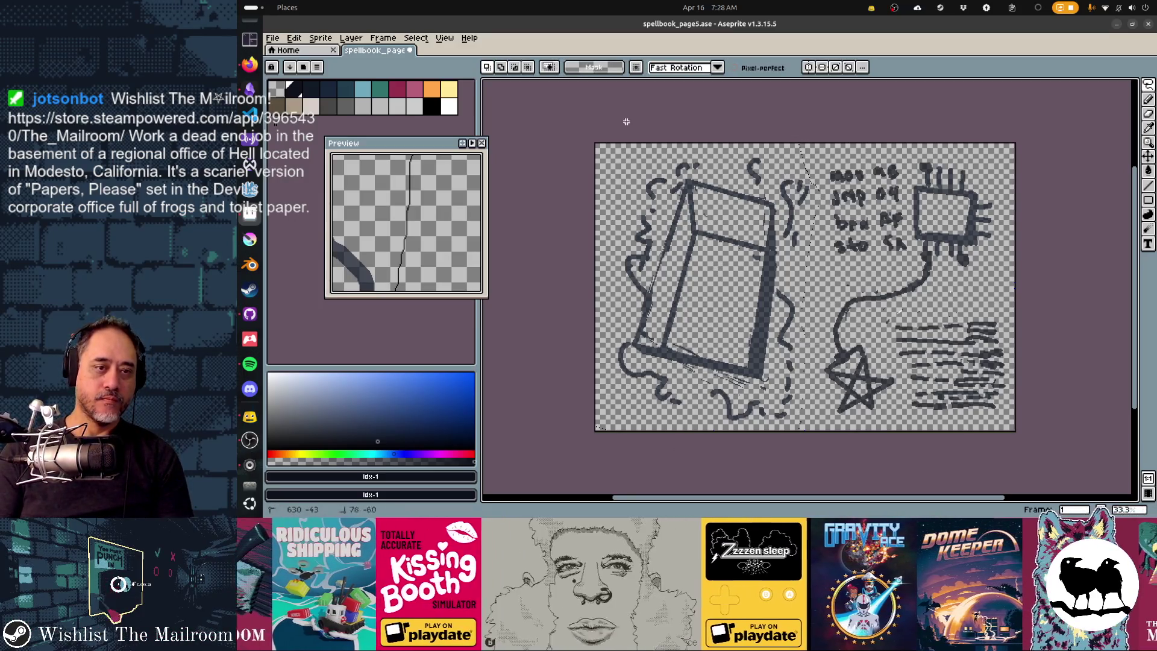
pyautogui.press('v')
pyautogui.moveTo(717, 308); pyautogui.dragTo(712, 311)
pyautogui.hotkey('ctrl', 'z')
pyautogui.press('m')
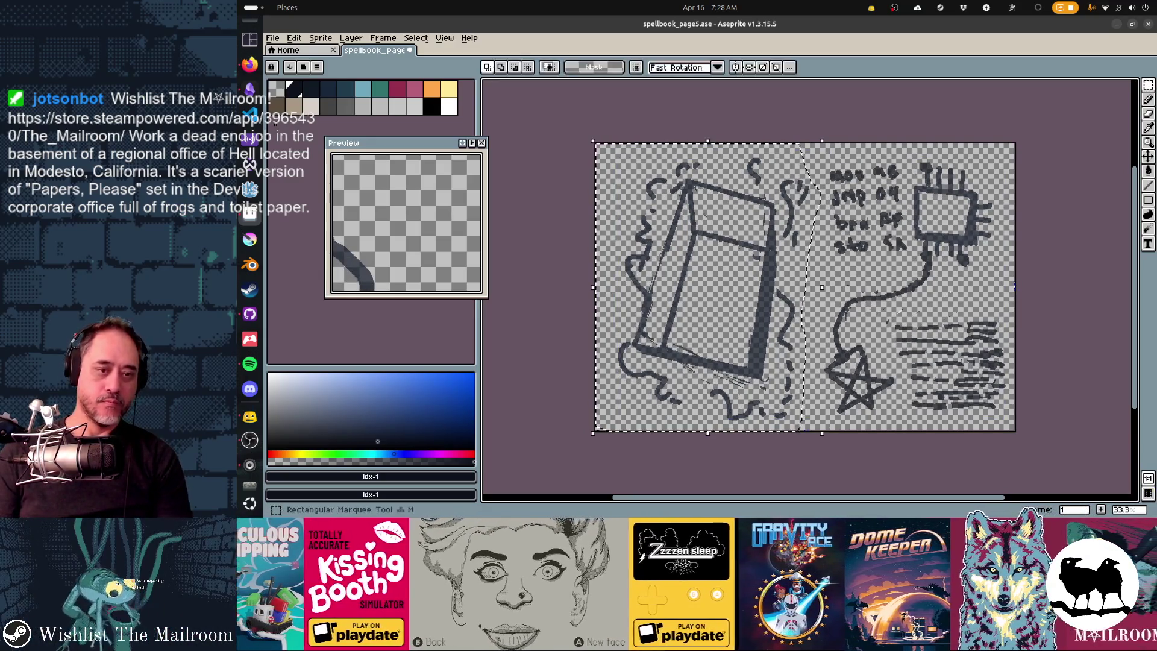
# Step: Save the page file and switch to Godot to check the rotated drawing
pyautogui.hotkey('ctrl', 's')
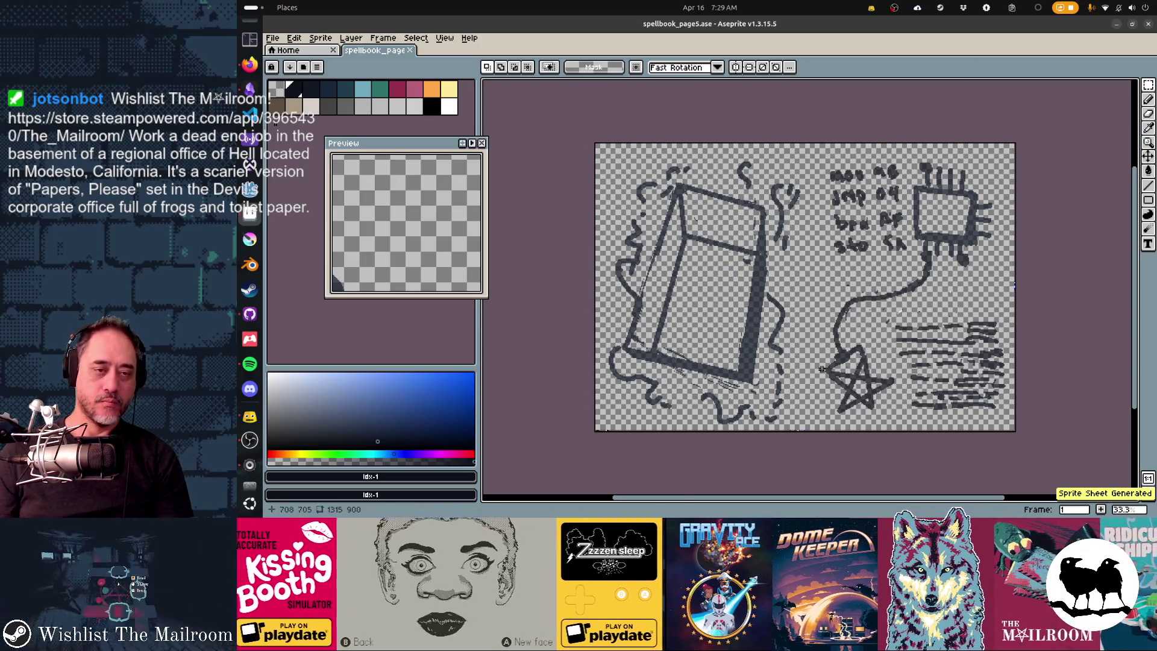
pyautogui.hotkey('alt', 'Tab')
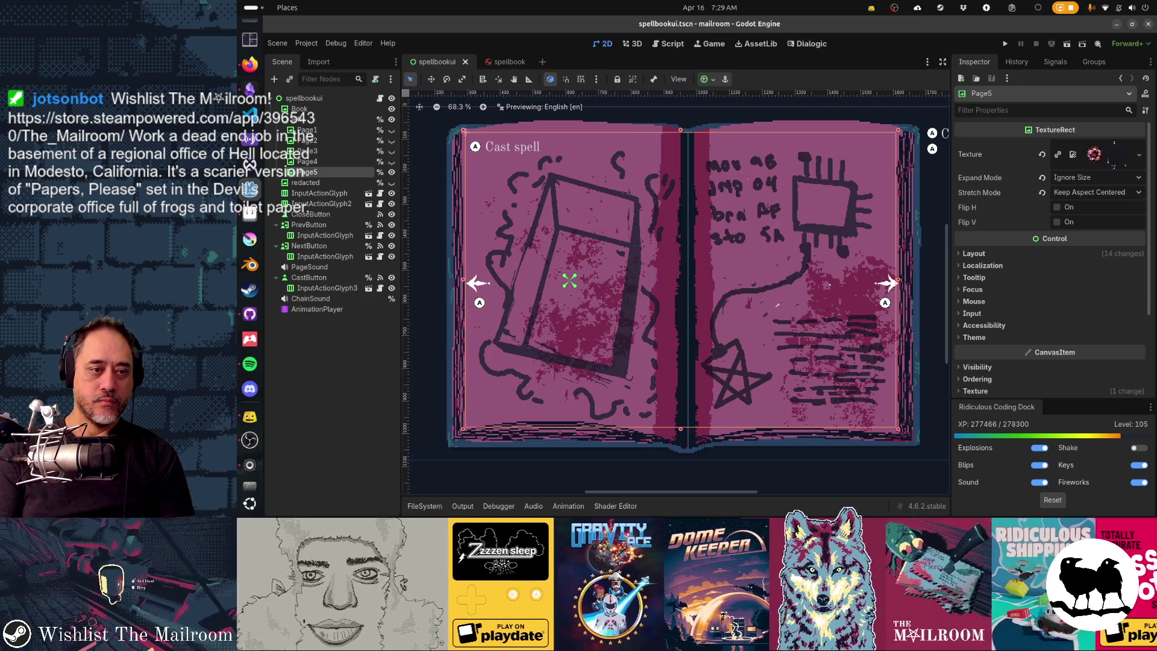
# Step: Lasso the left box drawing with its squiggles, rotate it more upright, apply it and check in Godot
pyautogui.hotkey('alt', 'Tab')
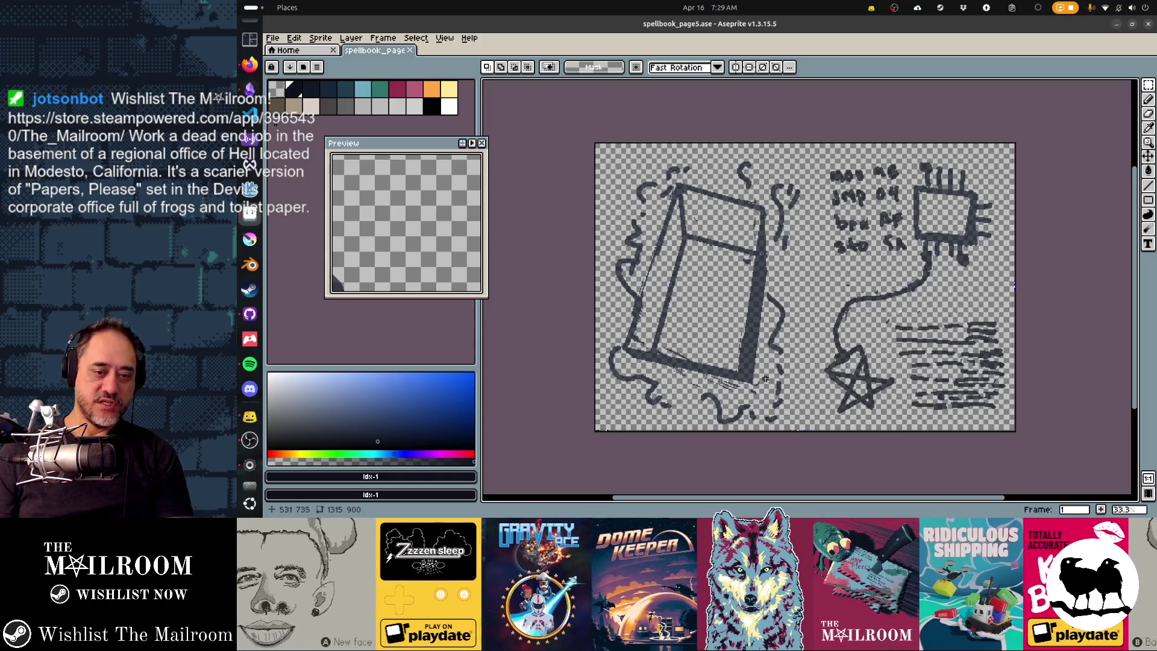
pyautogui.press('q')
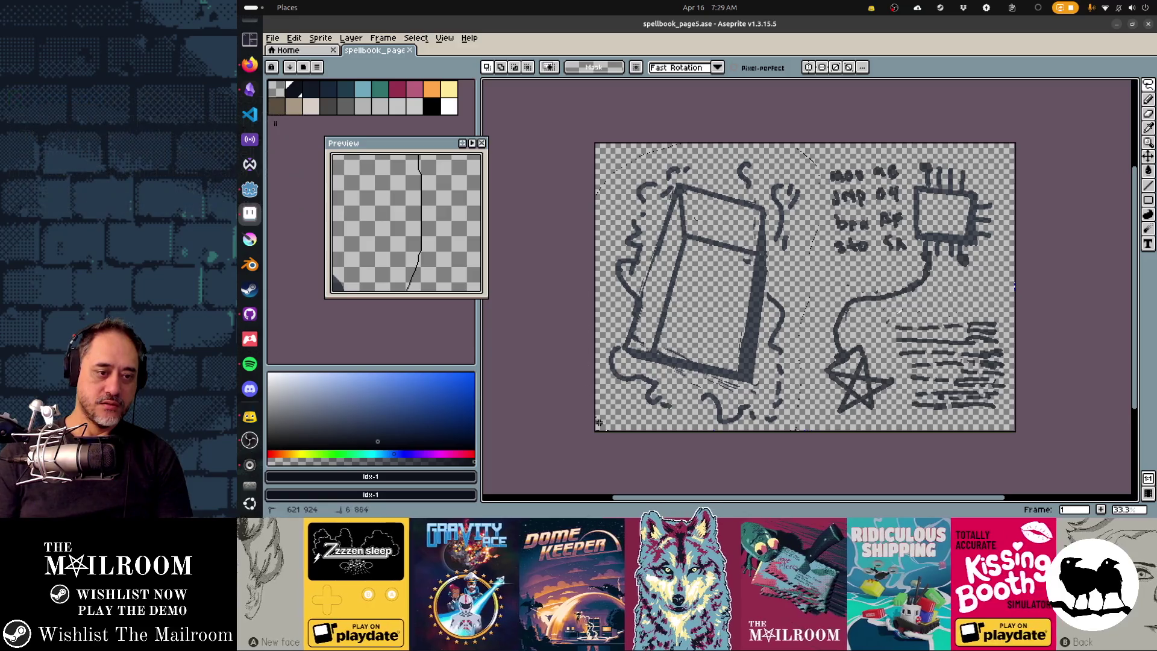
pyautogui.moveTo(738, 141)
pyautogui.mouseDown()
pyautogui.moveTo(733, 413)
pyautogui.moveTo(729, 404)
pyautogui.mouseUp()
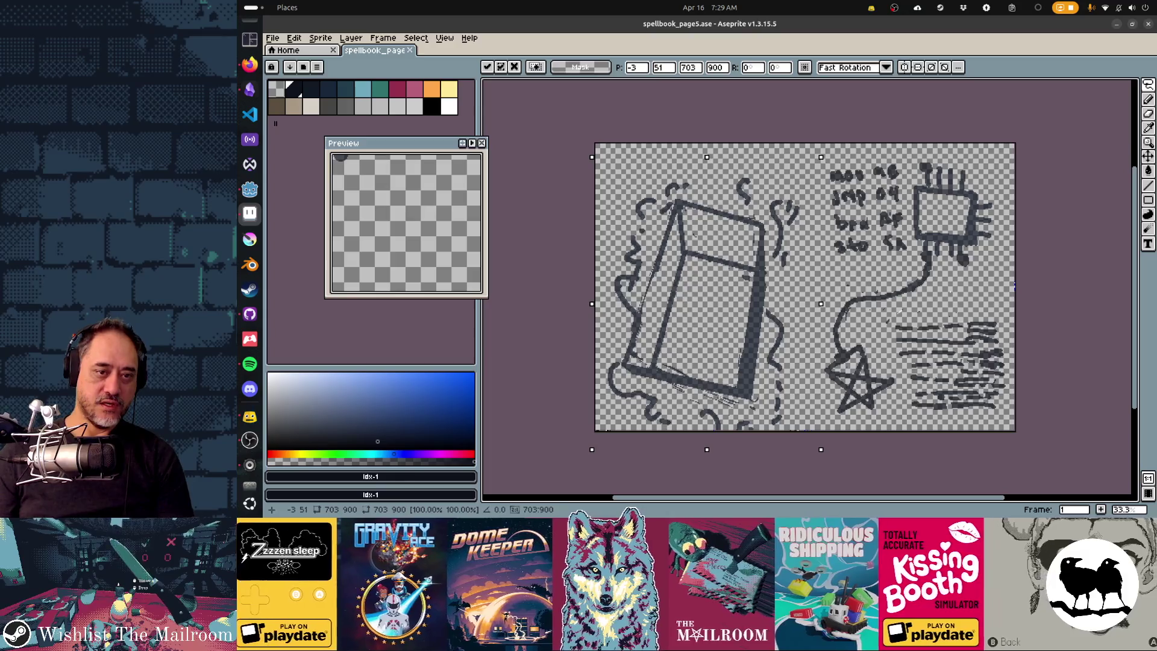
pyautogui.press('Return')
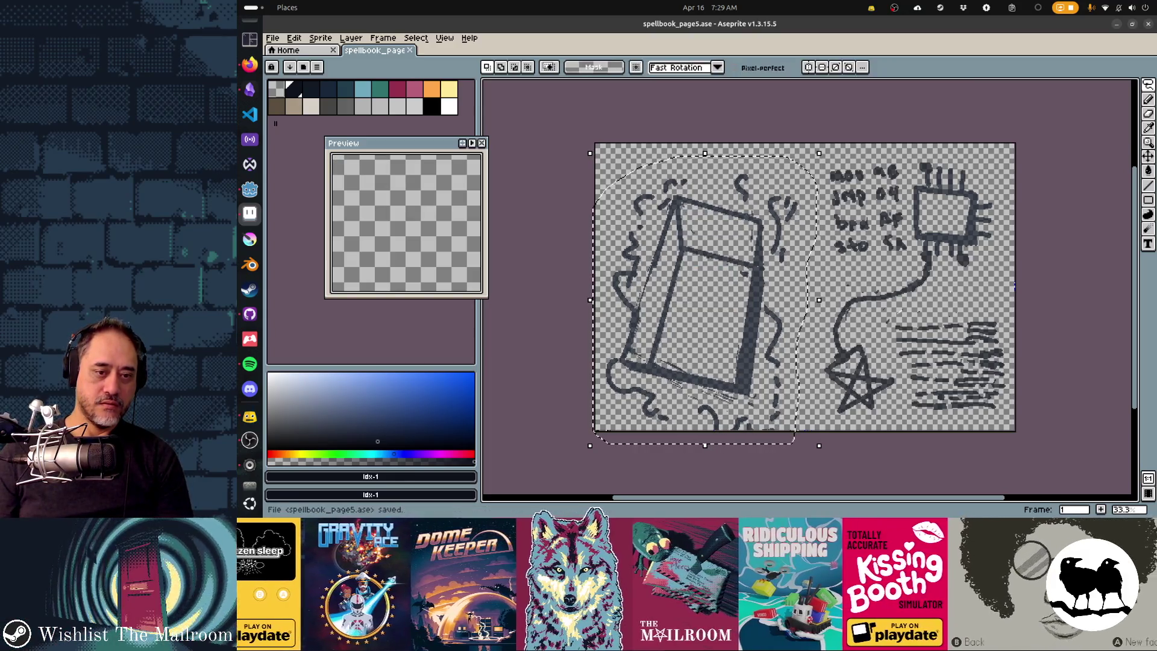
pyautogui.hotkey('alt', 'Tab')
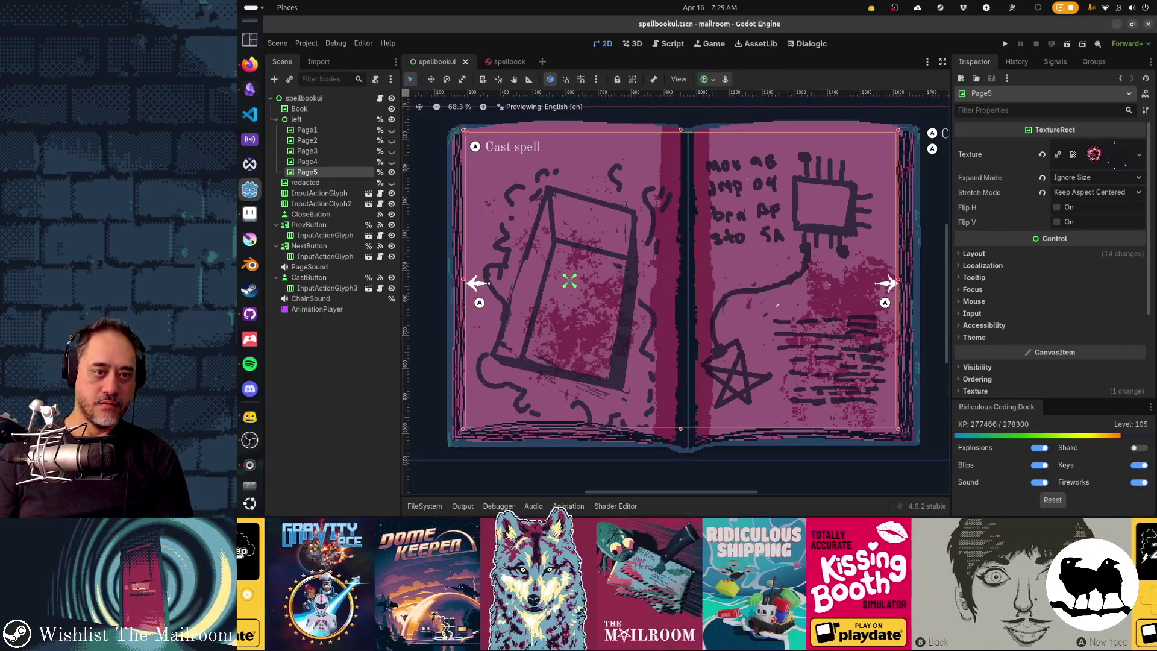
pyautogui.hotkey('alt', 'Tab')
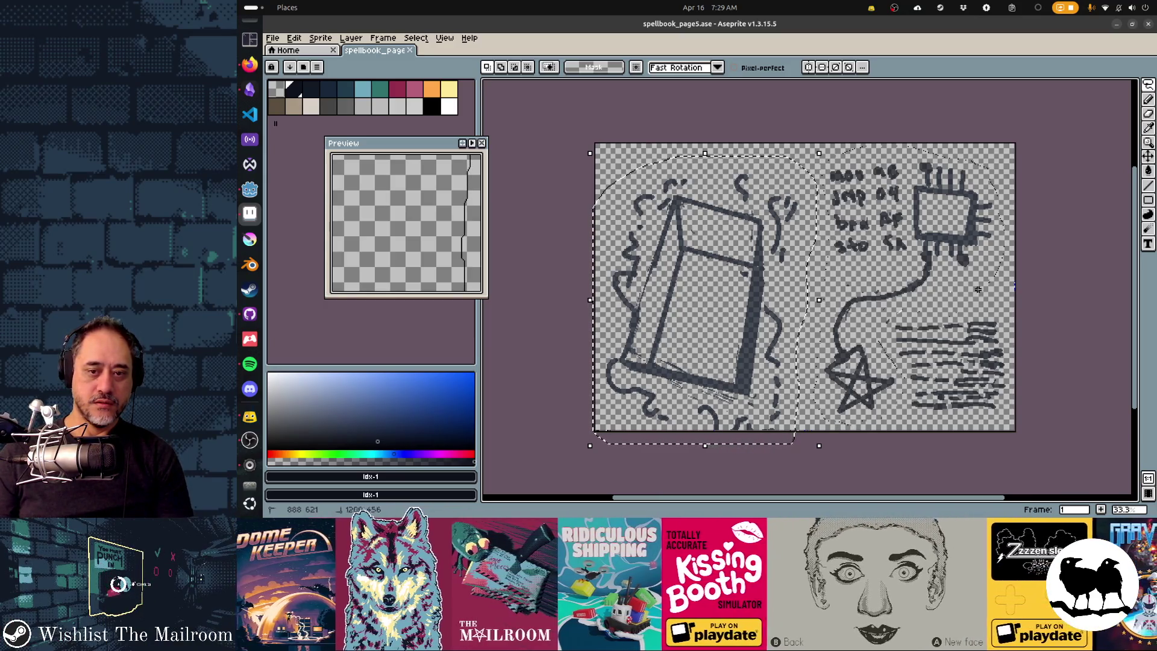
# Step: Select the whole page contents and start transforming them
pyautogui.hotkey('ctrl', 'a')
pyautogui.hotkey('ctrl', 't')
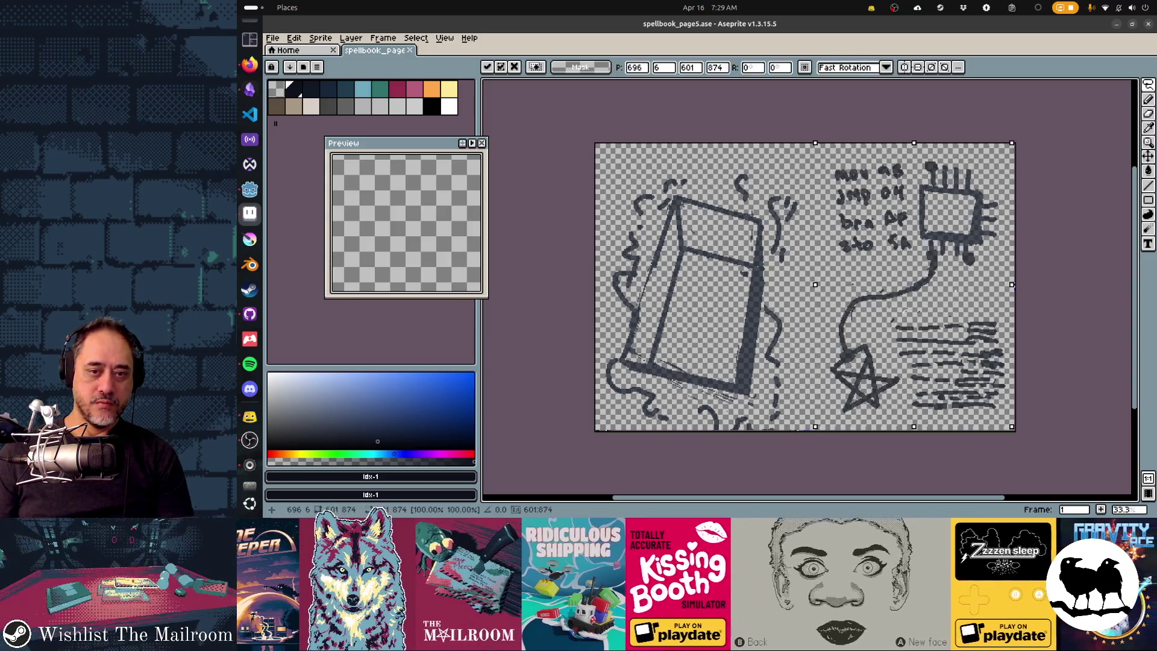
# Step: Save the nudged-right page, verify it in Godot's spellbook scene, then drop the selection and save again
pyautogui.hotkey('ctrl', 's')
pyautogui.hotkey('alt', 'Tab')
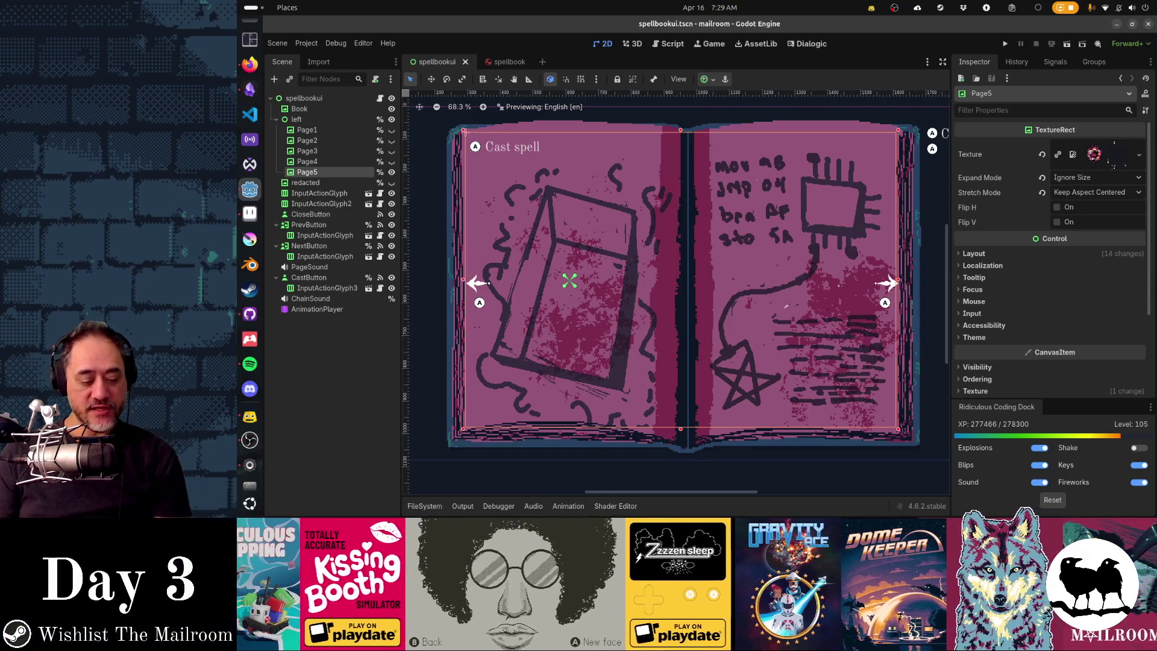
pyautogui.hotkey('alt', 'Tab')
pyautogui.hotkey('ctrl', 'd')
pyautogui.hotkey('ctrl', 's')
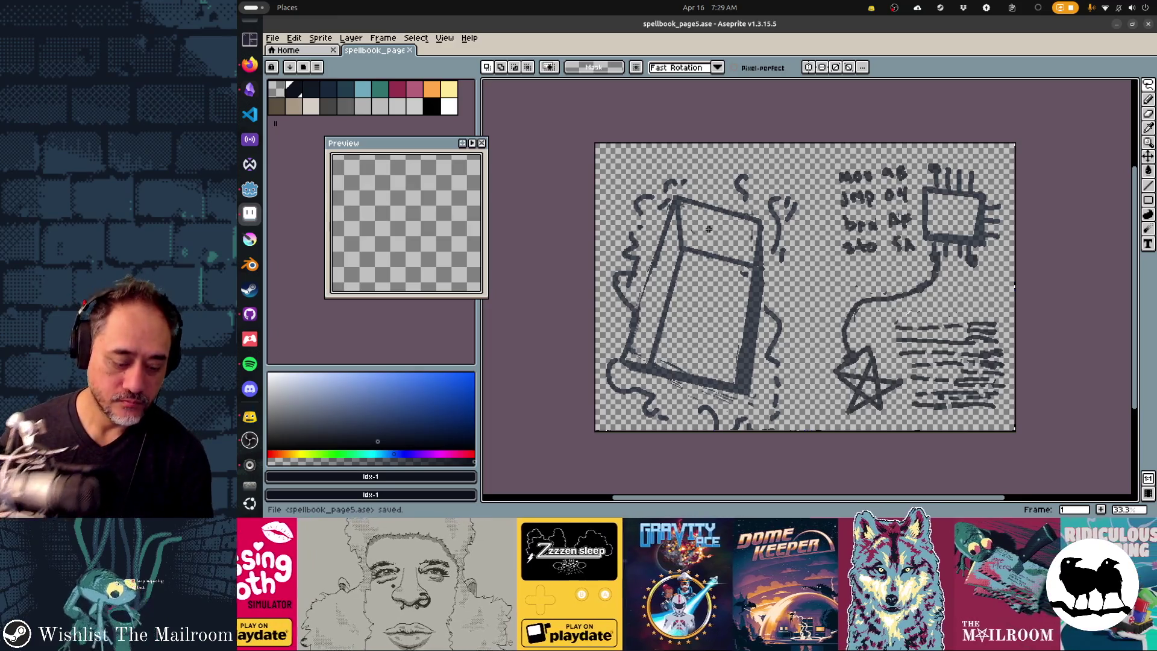
# Step: Raise the concept layer's opacity from 70% to 100% in Layer Properties so the sketch lines appear solid
pyautogui.press('Tab')
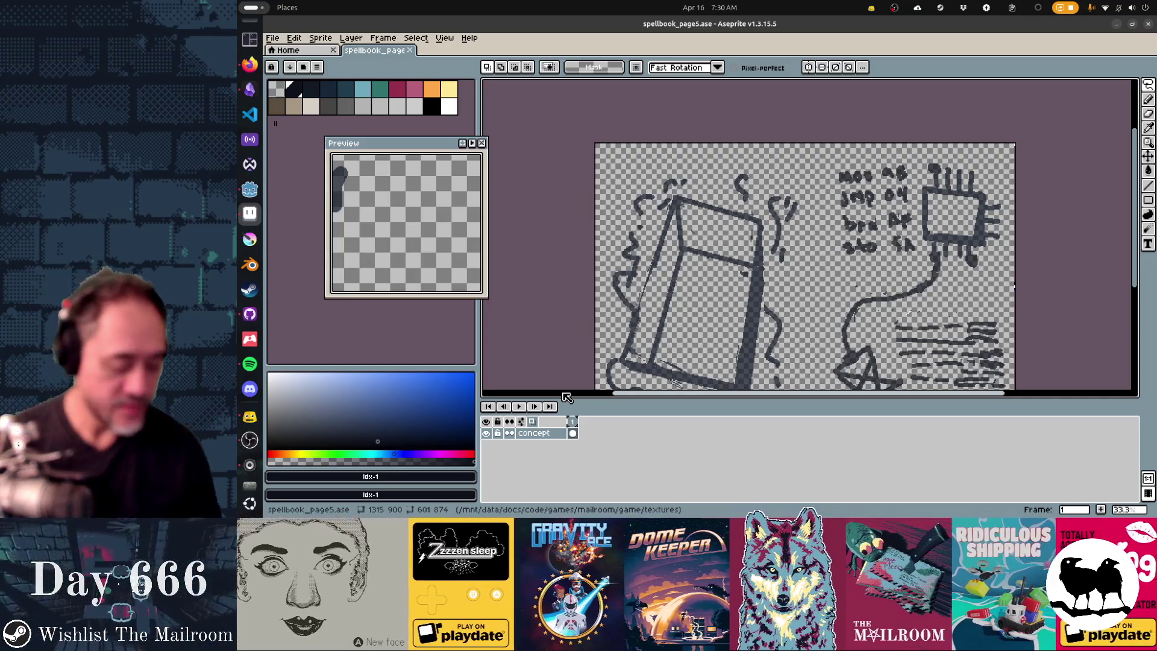
pyautogui.scroll(1, 585, 324)
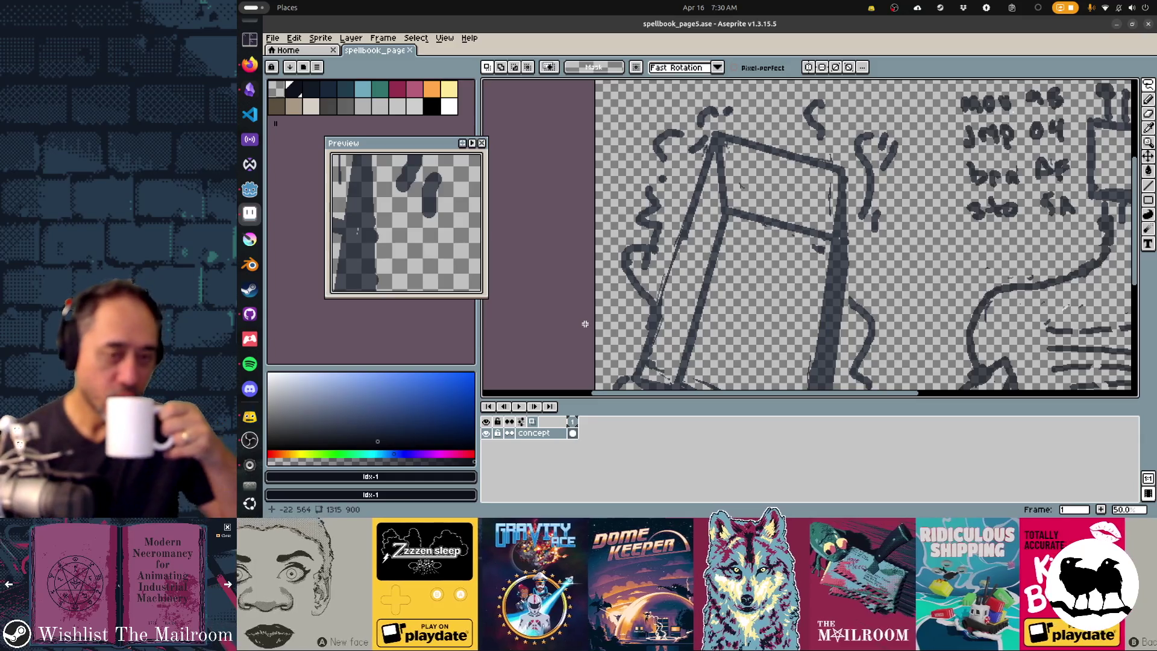
pyautogui.scroll(-1, 548, 349)
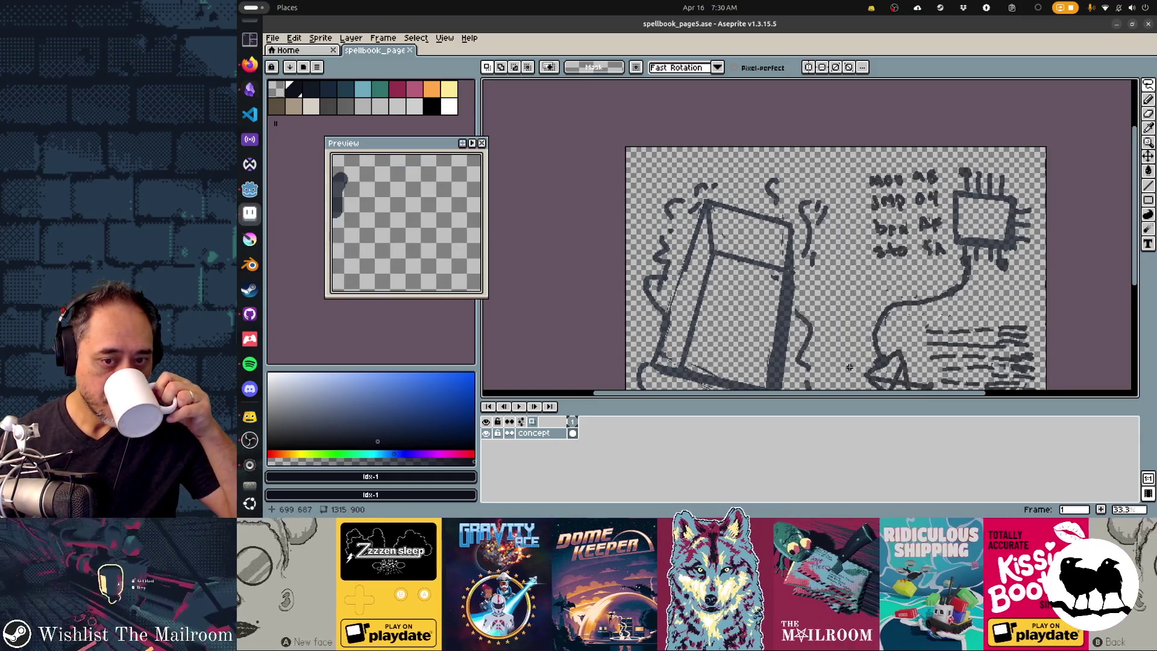
pyautogui.scroll(-1, 815, 275)
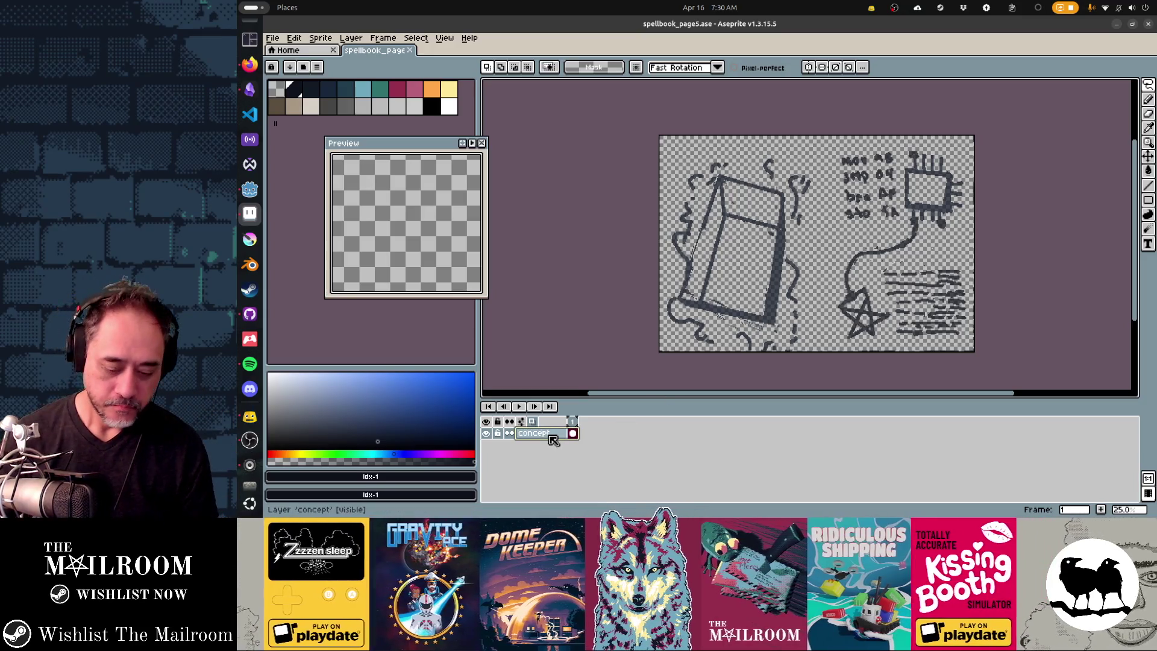
pyautogui.doubleClick(550, 435)
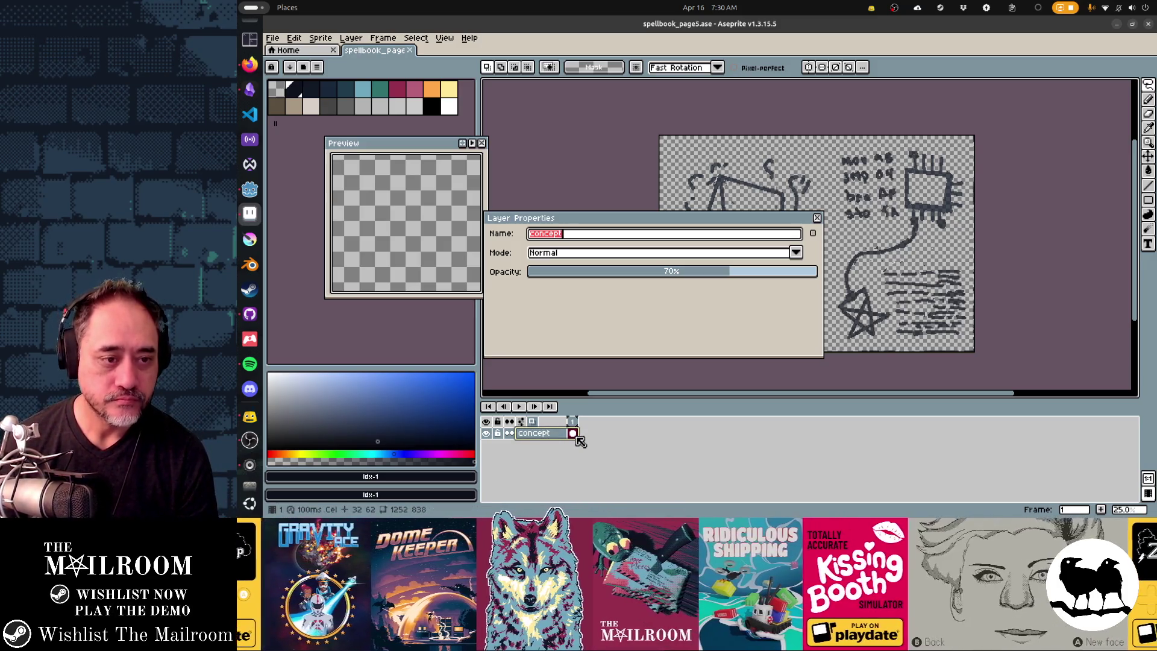
pyautogui.click(736, 276)
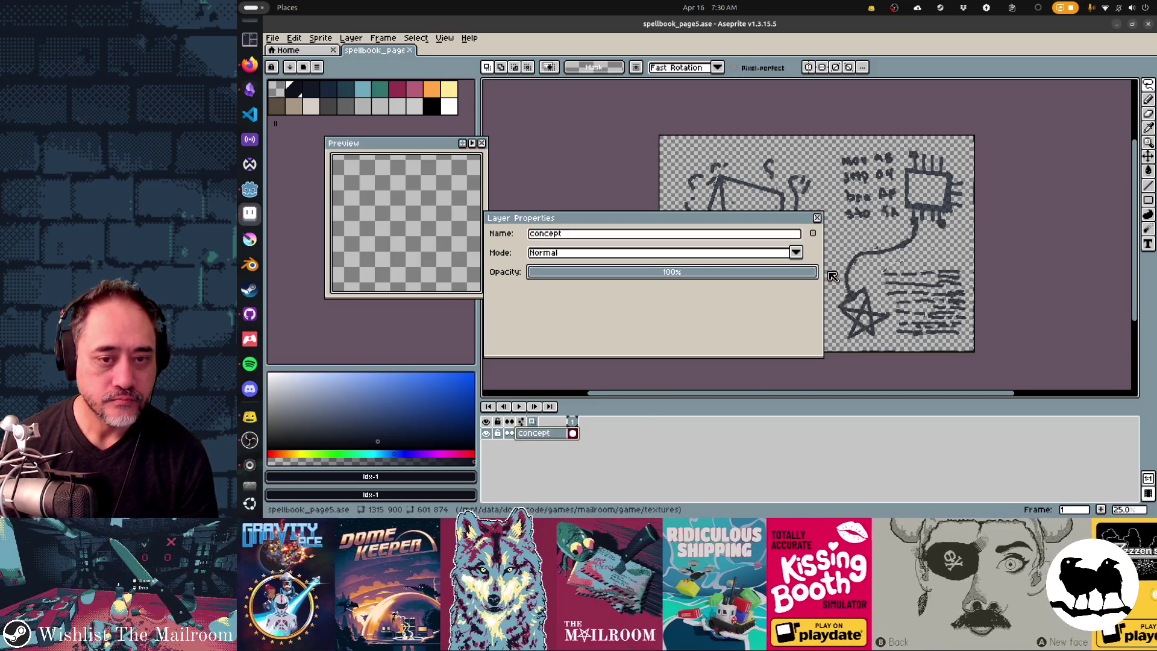
pyautogui.press('Return')
pyautogui.moveTo(959, 291); pyautogui.dragTo(940, 289)
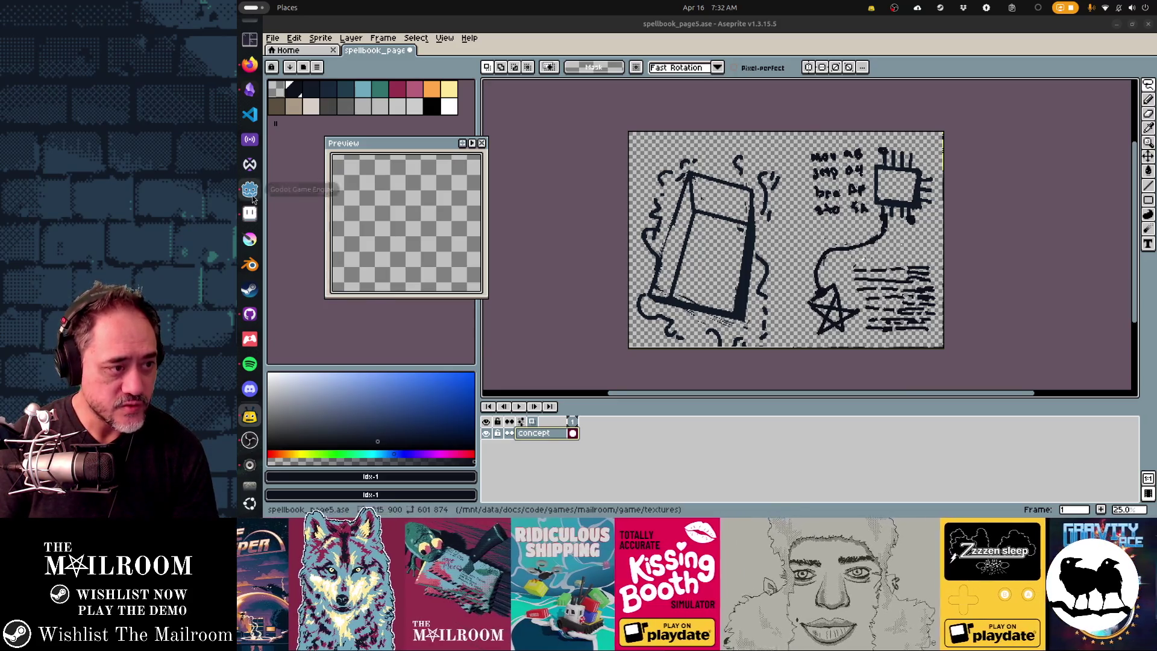
# Step: In Godot, quick-open the previewer.tscn scene
pyautogui.click(250, 189)
pyautogui.hotkey('shift', 'alt', 'o')
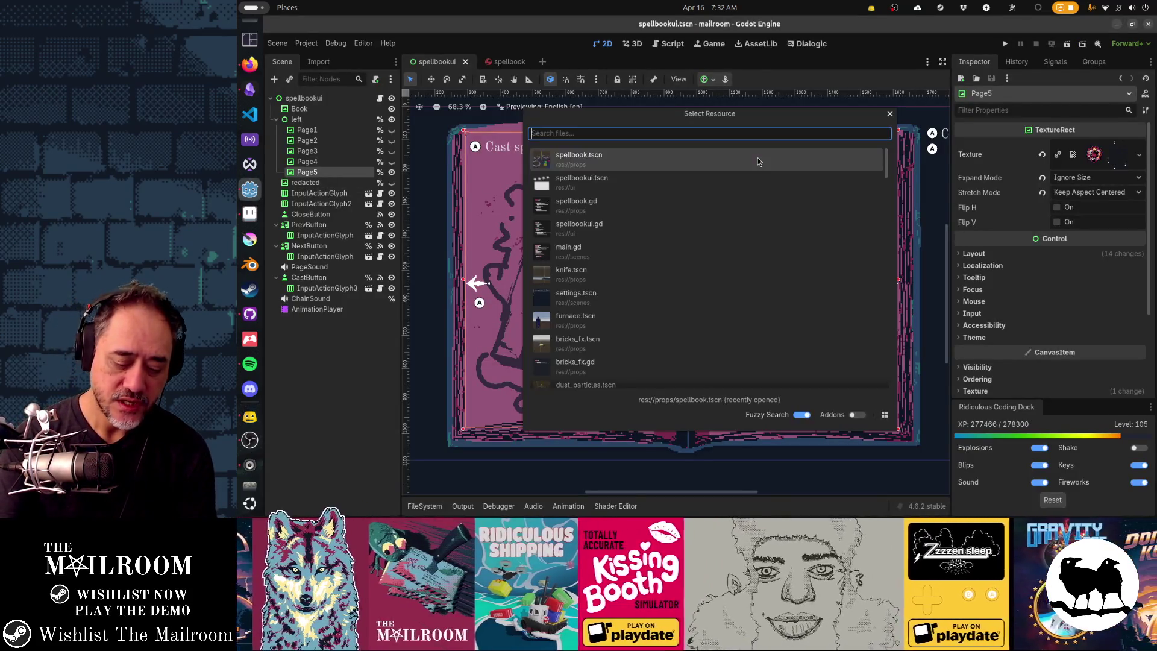
pyautogui.write('previewer')
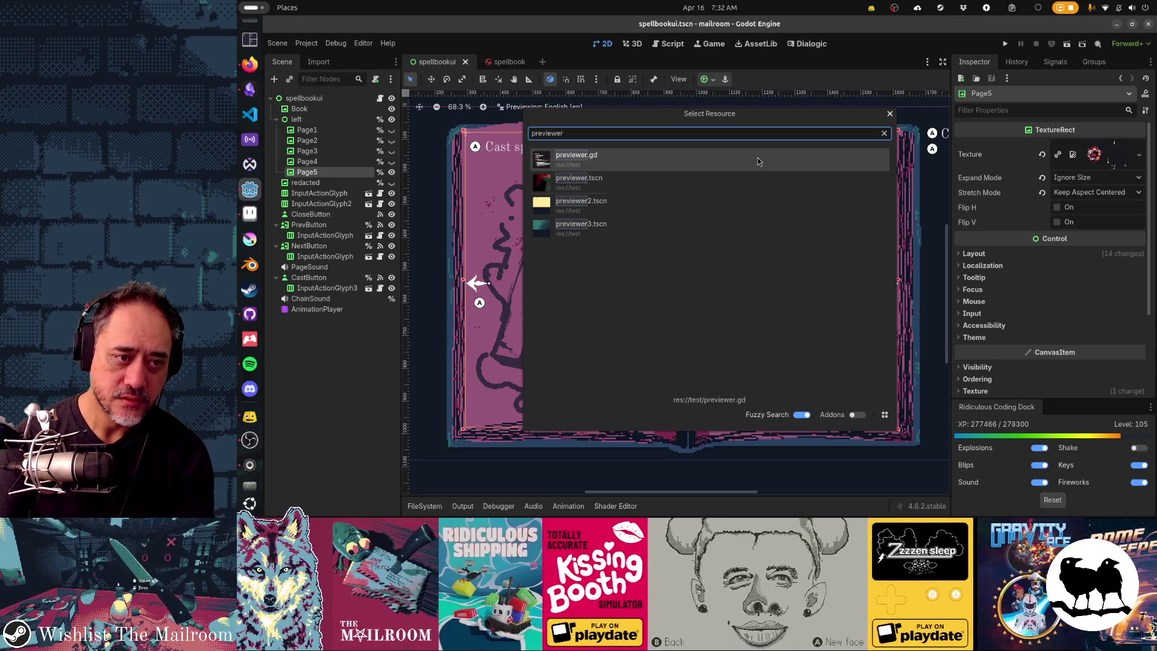
pyautogui.press('Down')
pyautogui.press('Return')
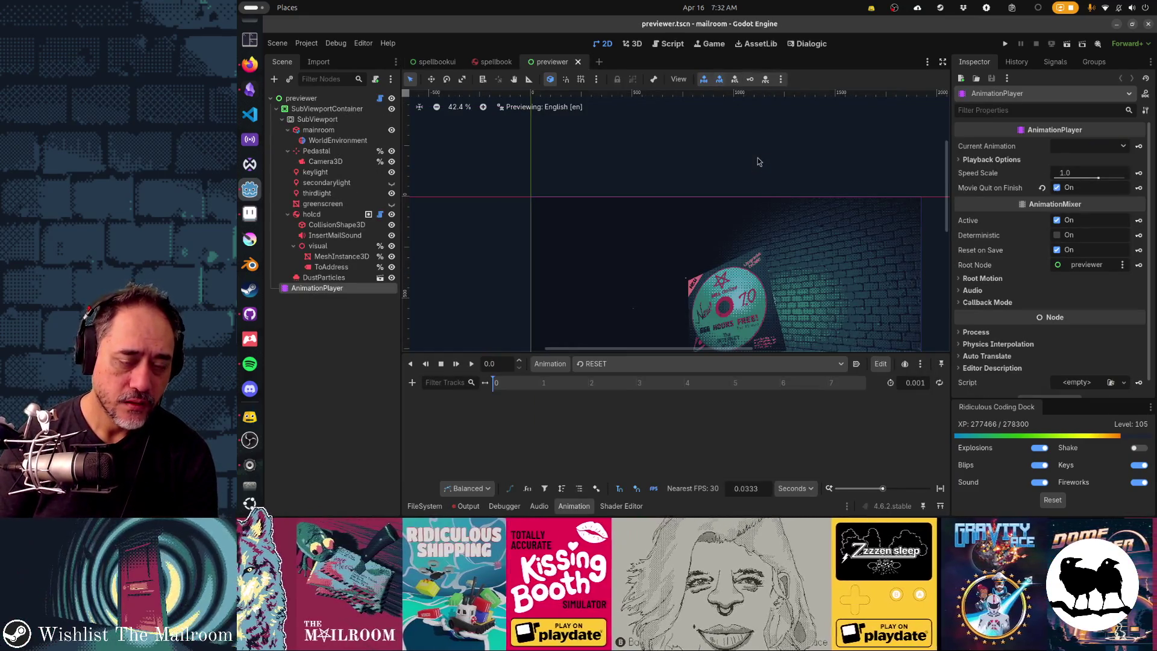
pyautogui.scroll(-2, 757, 162)
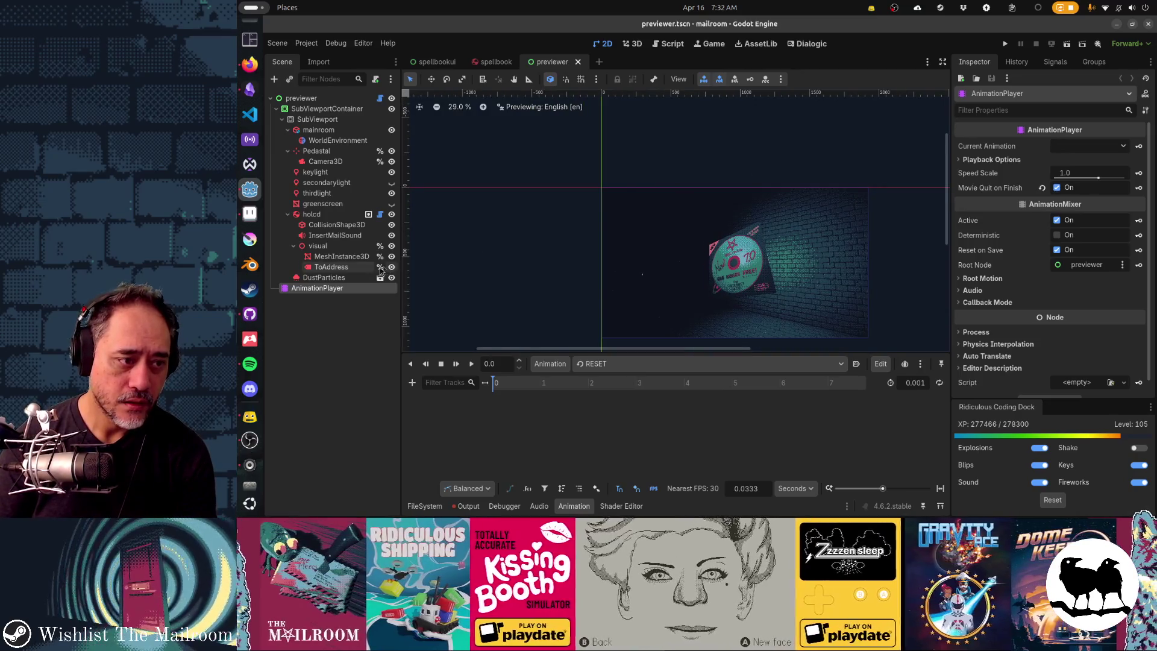
# Step: Delete the holcd node, make the greenscreen plane visible, and select the SubViewport node
pyautogui.click(331, 217)
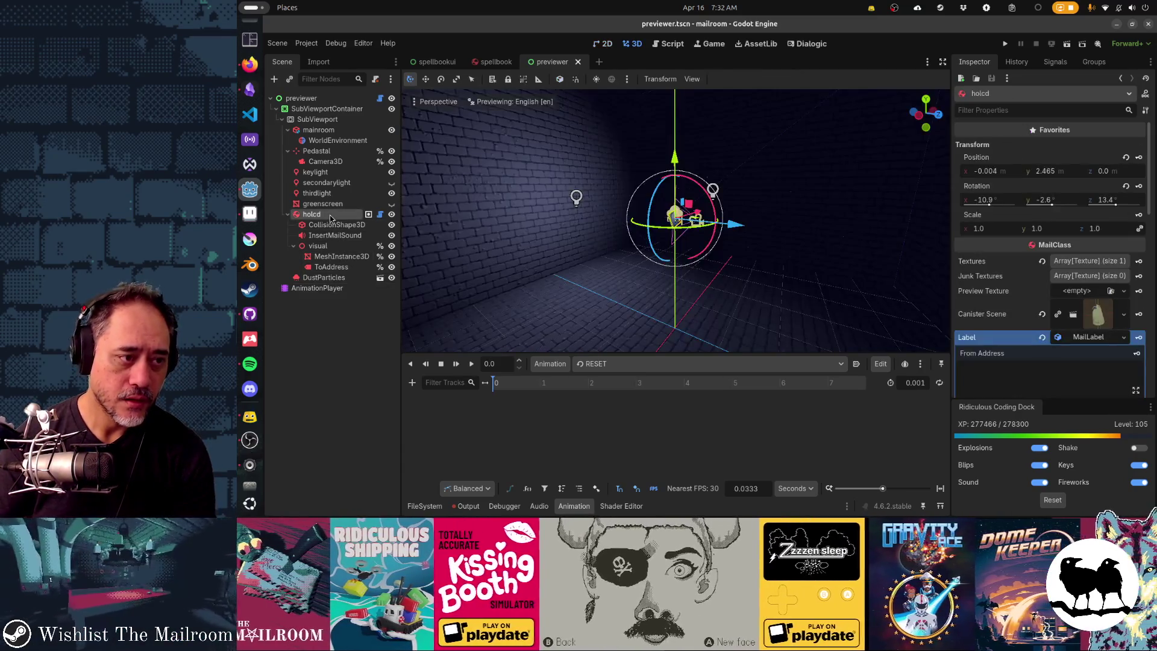
pyautogui.press('Delete')
pyautogui.press('Return')
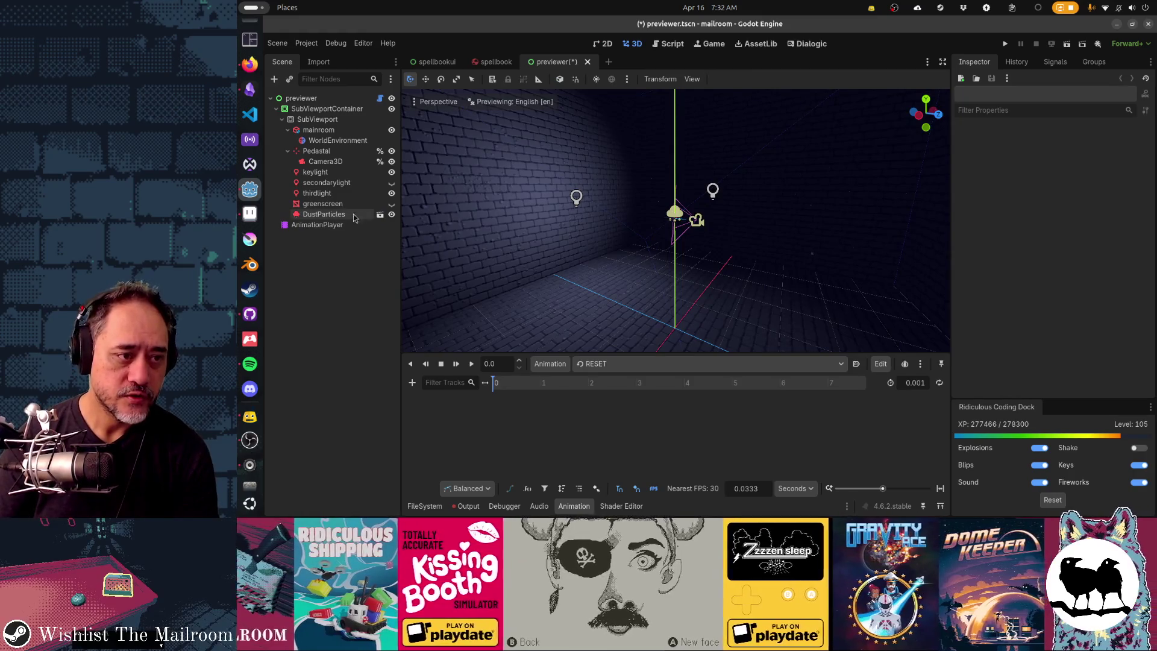
pyautogui.click(391, 204)
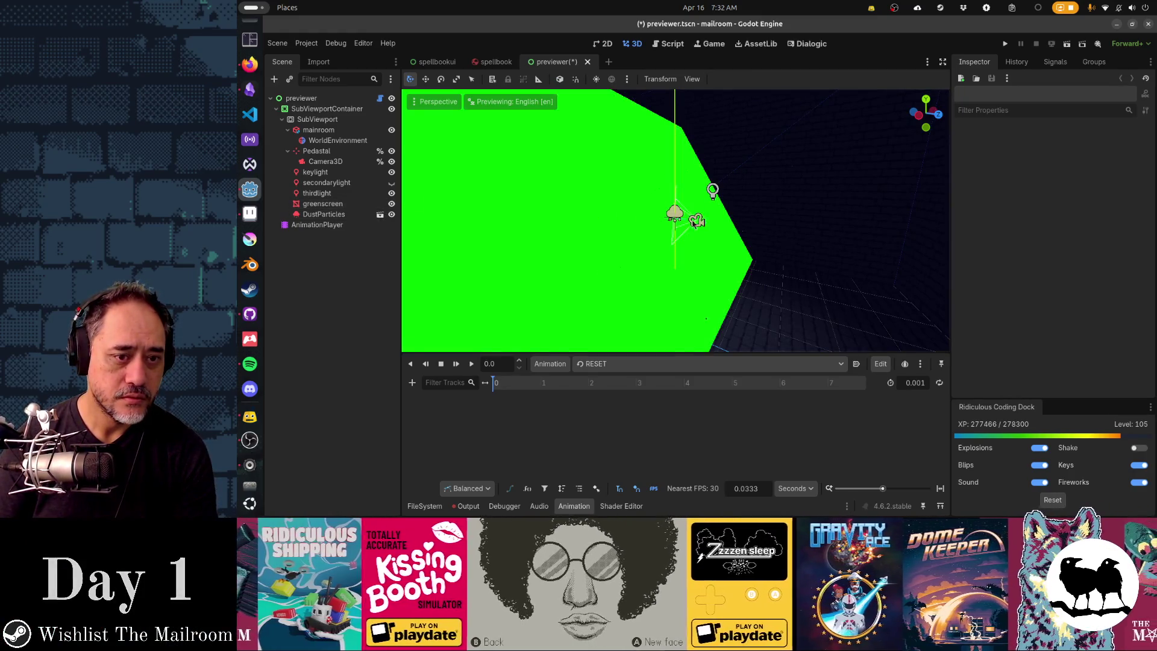
pyautogui.moveTo(660, 237); pyautogui.dragTo(630, 234)
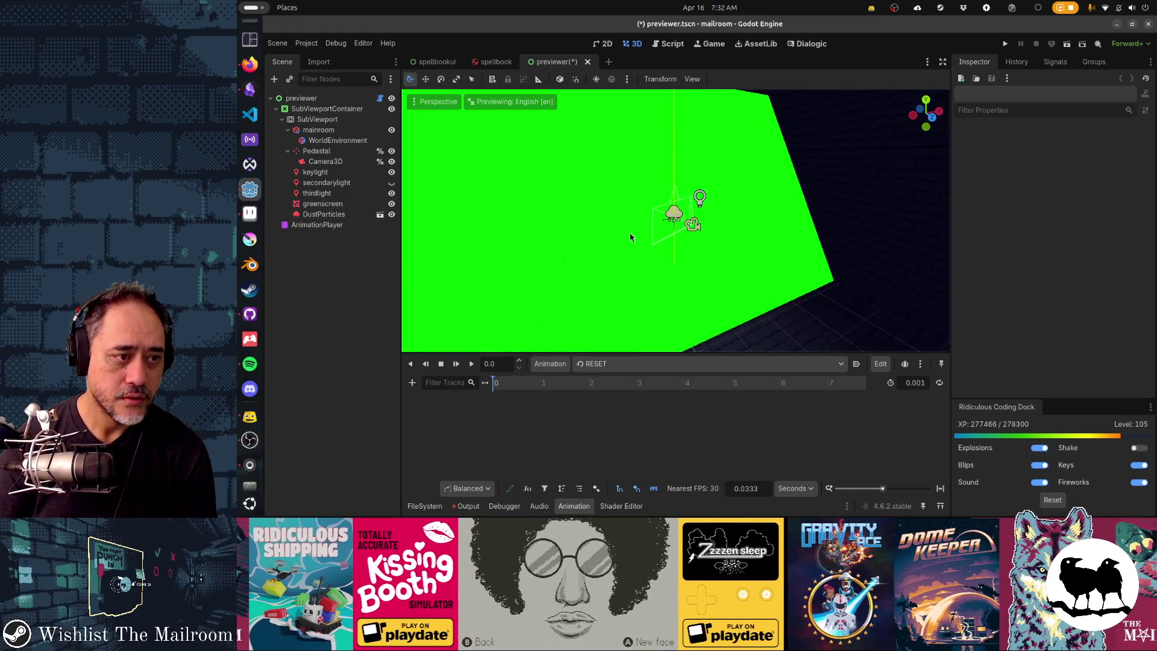
pyautogui.click(325, 109)
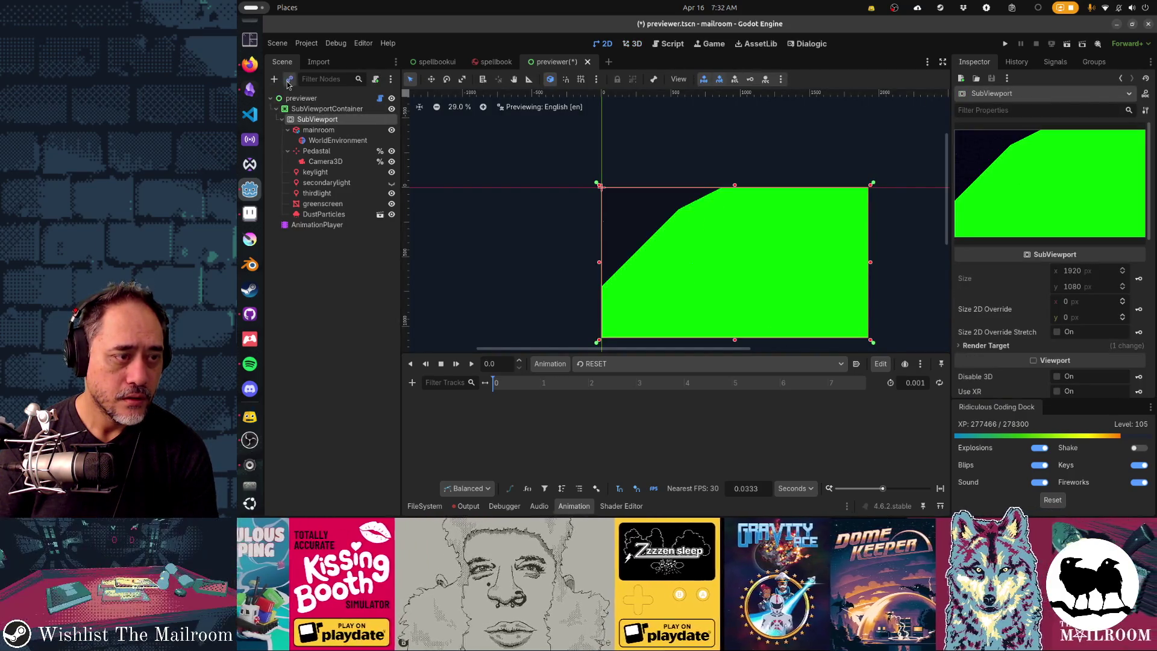
# Step: Instantiate elevator.blend as a child scene under the SubViewport
pyautogui.click(289, 79)
pyautogui.write('elevato')
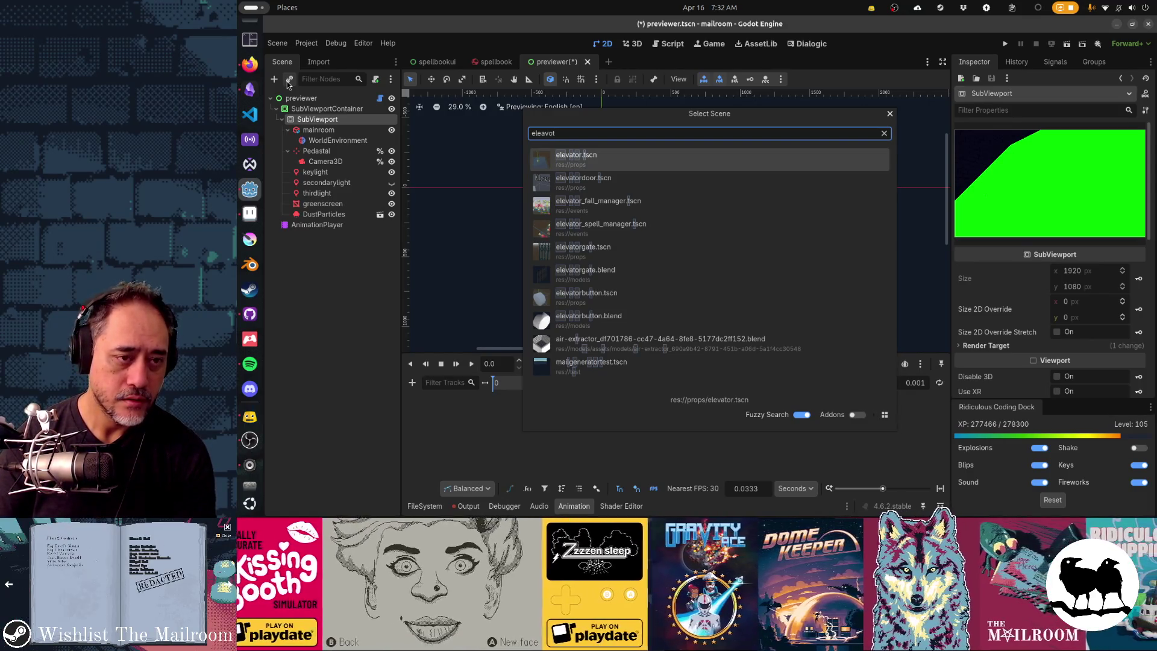
pyautogui.press('BackSpace')
pyautogui.press('BackSpace')
pyautogui.press('BackSpace')
pyautogui.write('vator')
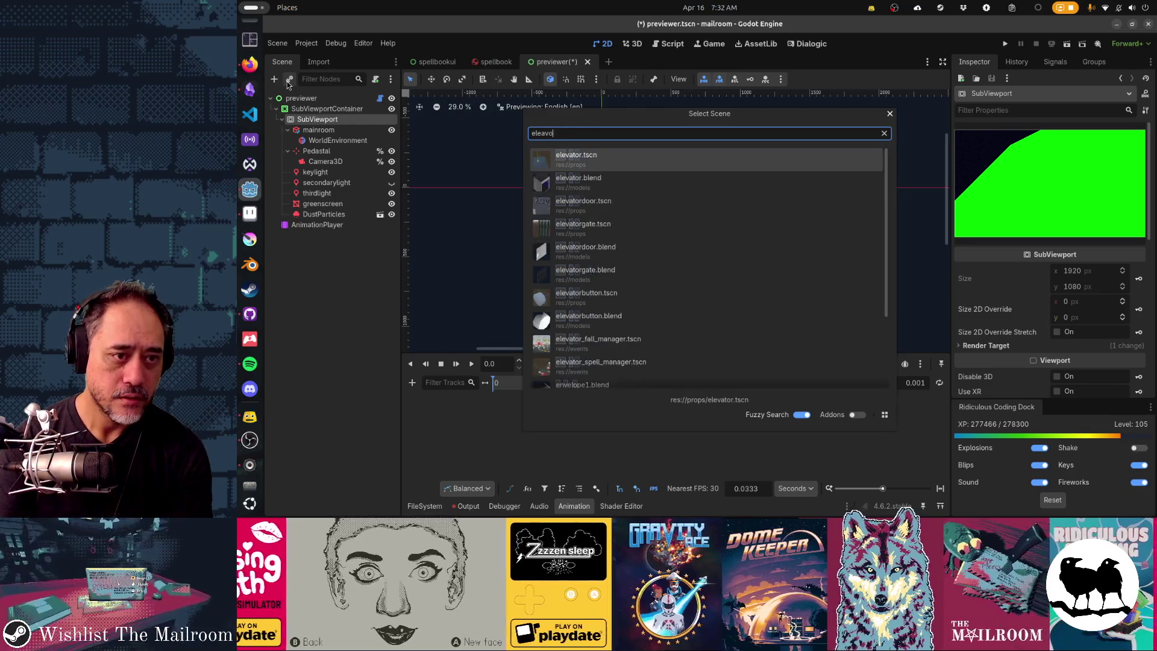
pyautogui.press('Down')
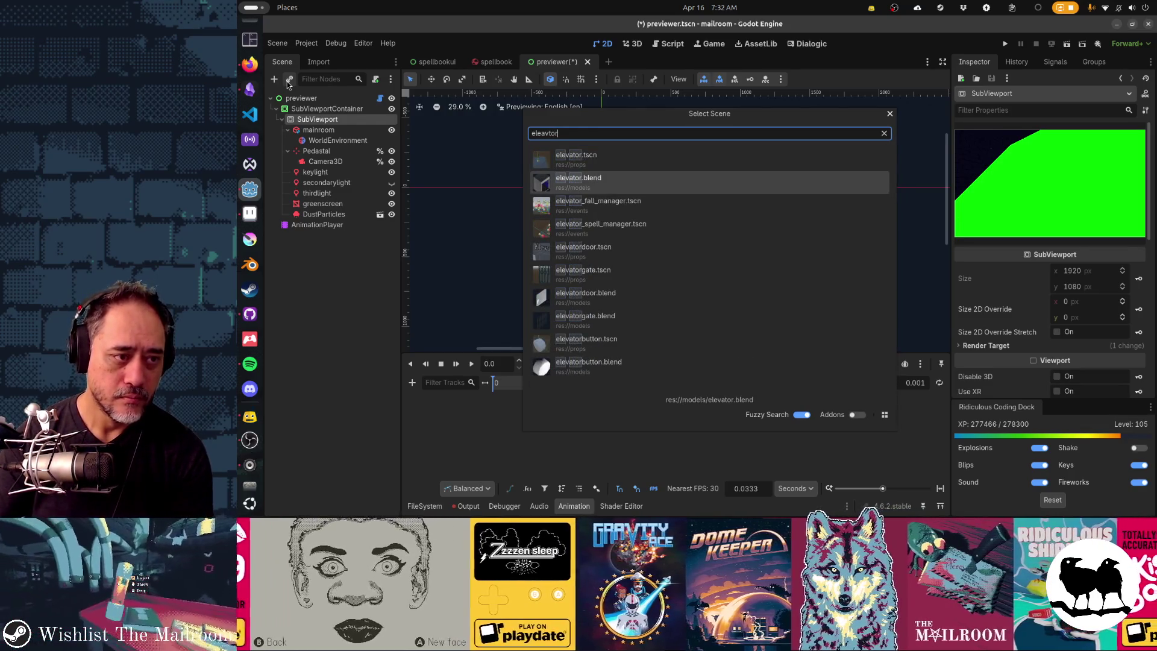
pyautogui.press('Return')
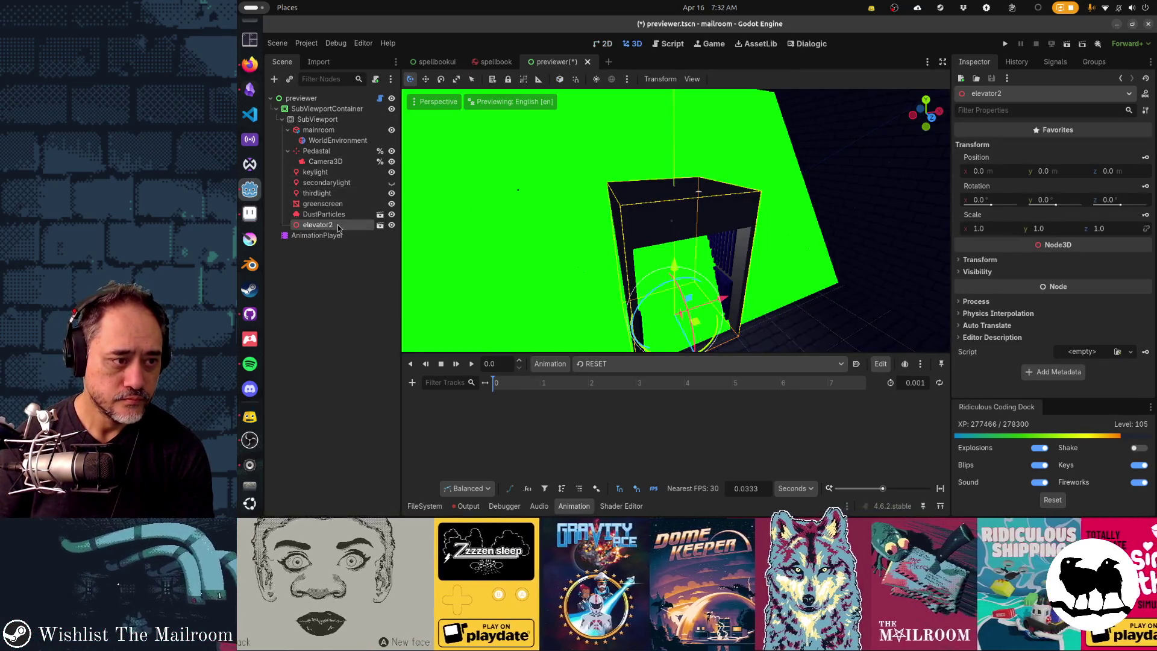
# Step: Tilt elevator2 about -16° on X, shrink it uniformly, raise it and save-run the previewer scene
pyautogui.moveTo(705, 308)
pyautogui.mouseDown()
pyautogui.moveTo(769, 319)
pyautogui.moveTo(752, 294)
pyautogui.moveTo(760, 230)
pyautogui.mouseUp()
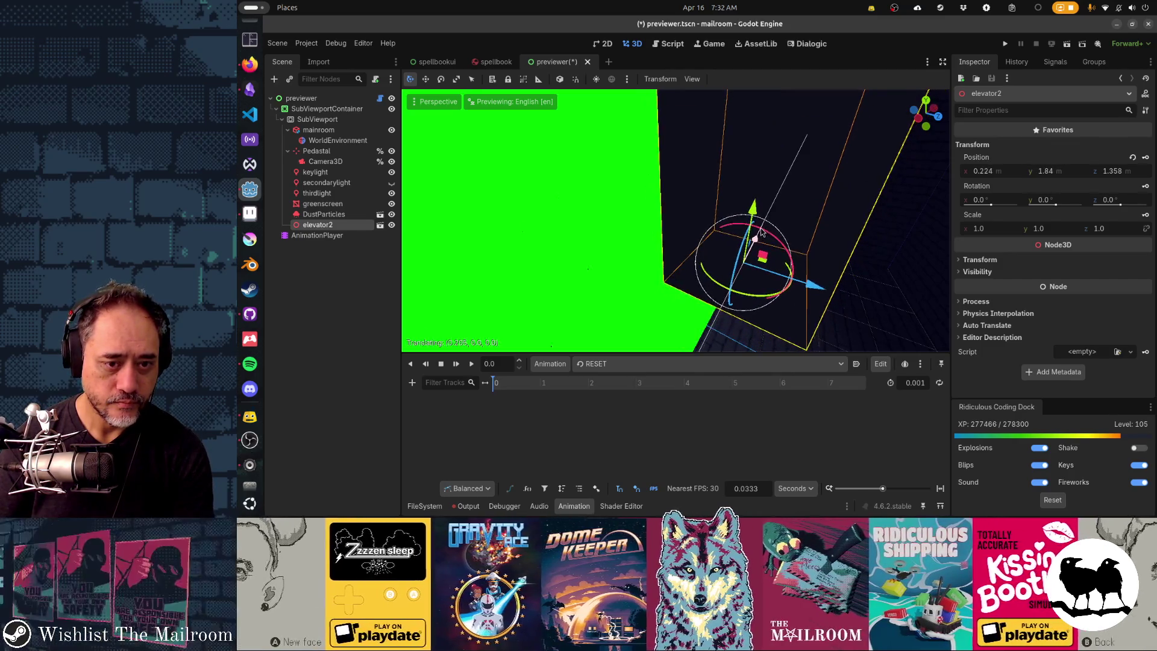
pyautogui.moveTo(768, 246); pyautogui.dragTo(783, 245)
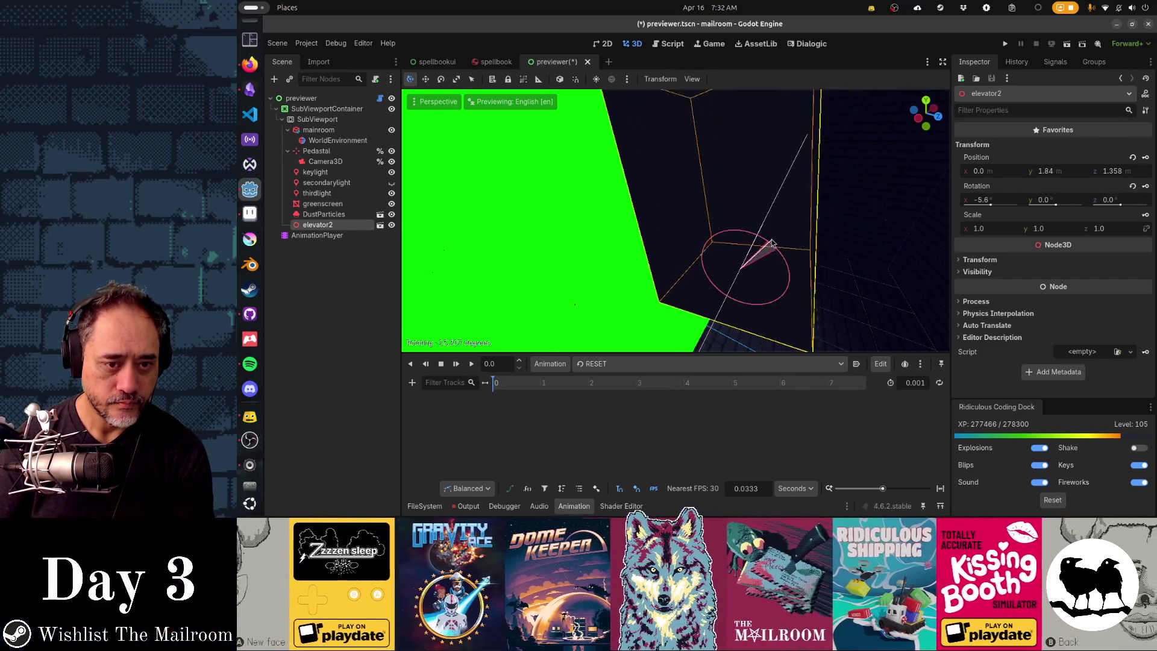
pyautogui.press('s')
pyautogui.click(675, 211)
pyautogui.scroll(2, 689, 273)
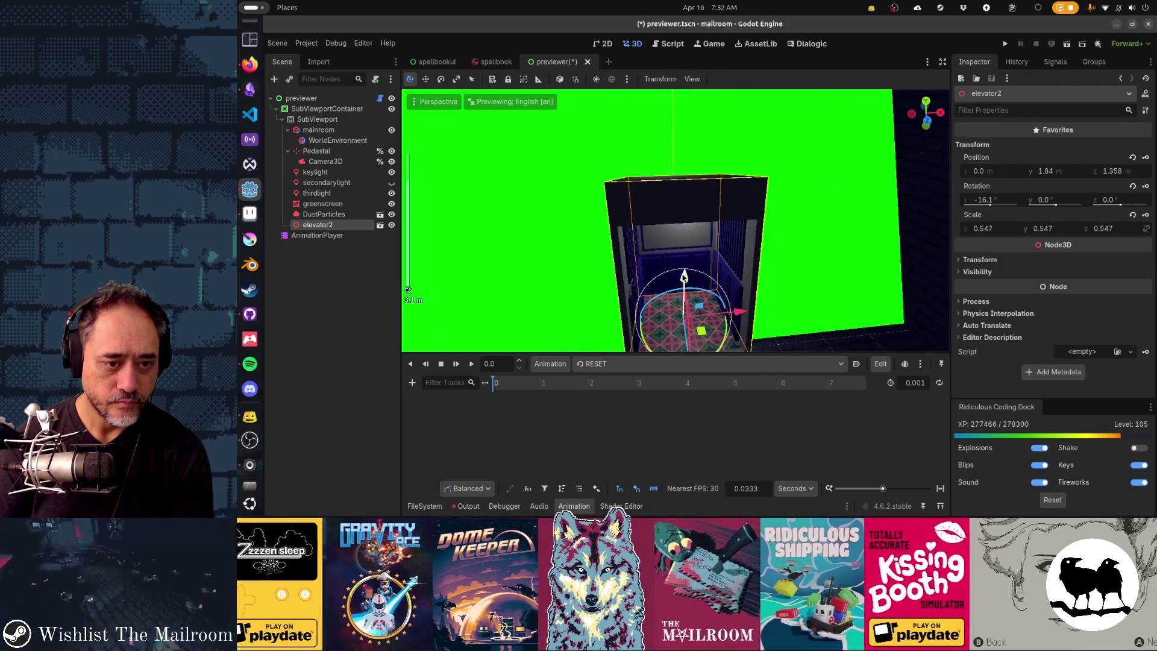
pyautogui.press('g')
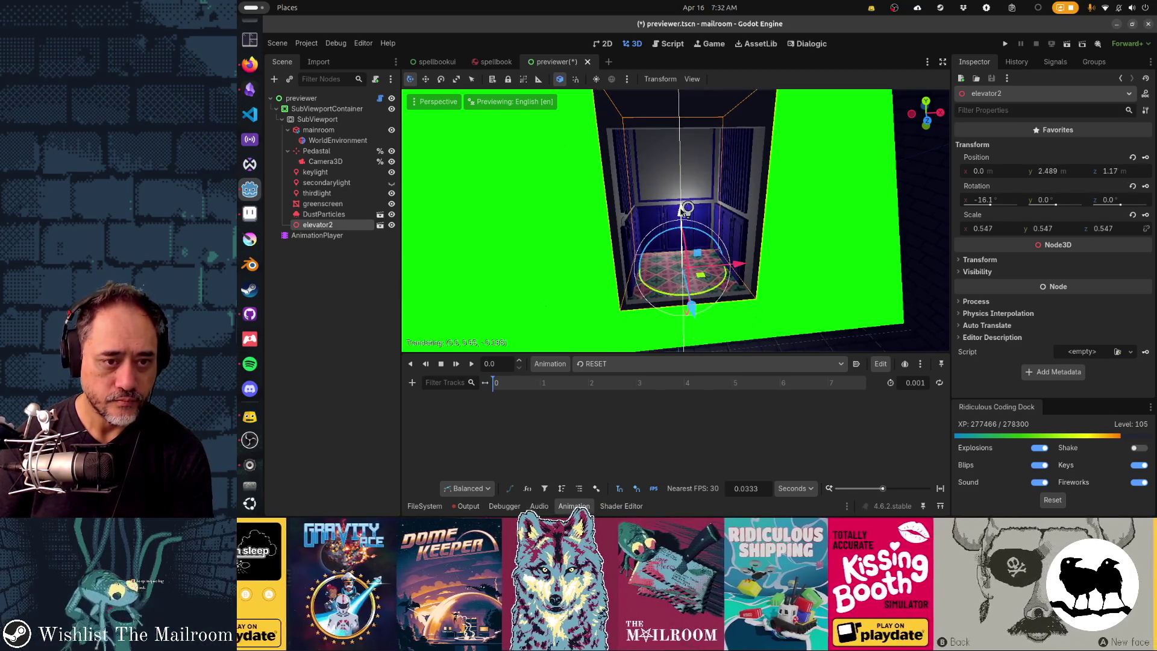
pyautogui.moveTo(757, 234); pyautogui.dragTo(756, 223)
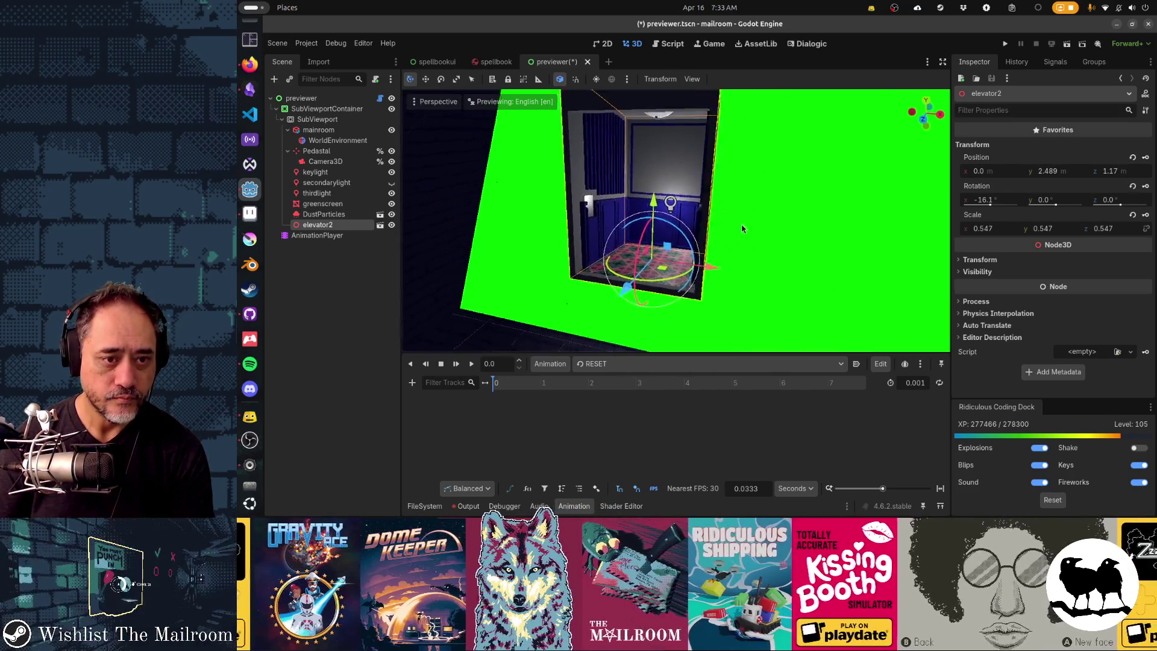
pyautogui.press('F5')
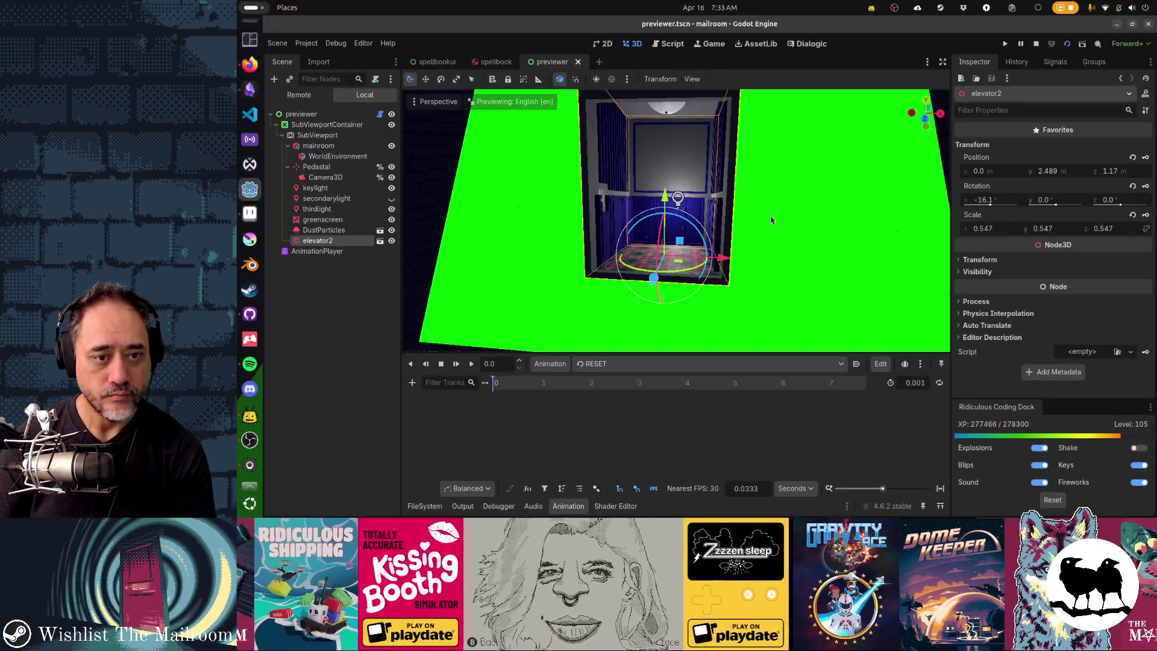
# Step: Refine the elevator to 0.393 scale, raise it before the green screen, save and test-run the scene
pyautogui.moveTo(669, 292)
pyautogui.mouseDown()
pyautogui.moveTo(648, 294)
pyautogui.moveTo(641, 278)
pyautogui.mouseUp()
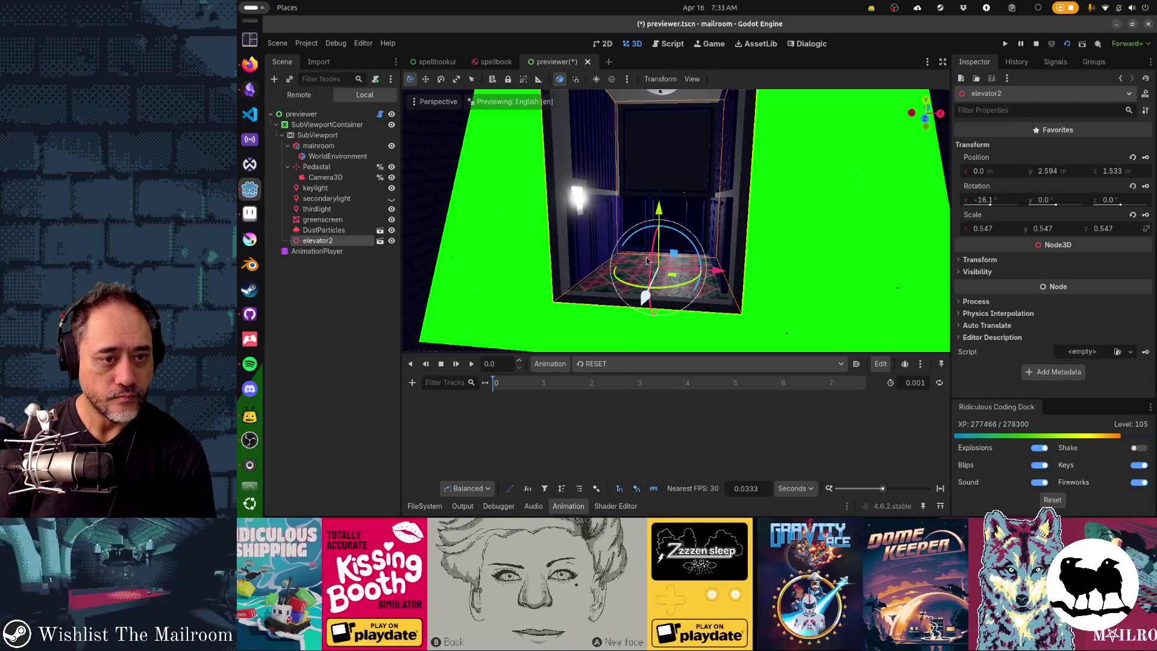
pyautogui.press('s')
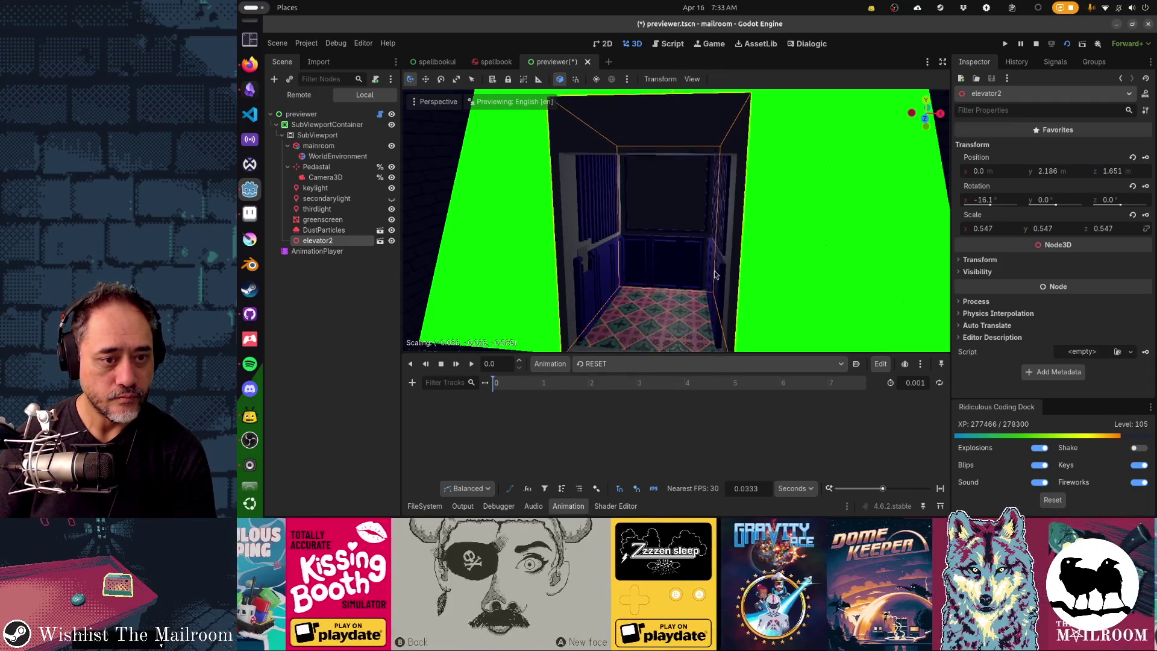
pyautogui.moveTo(667, 269); pyautogui.dragTo(676, 238)
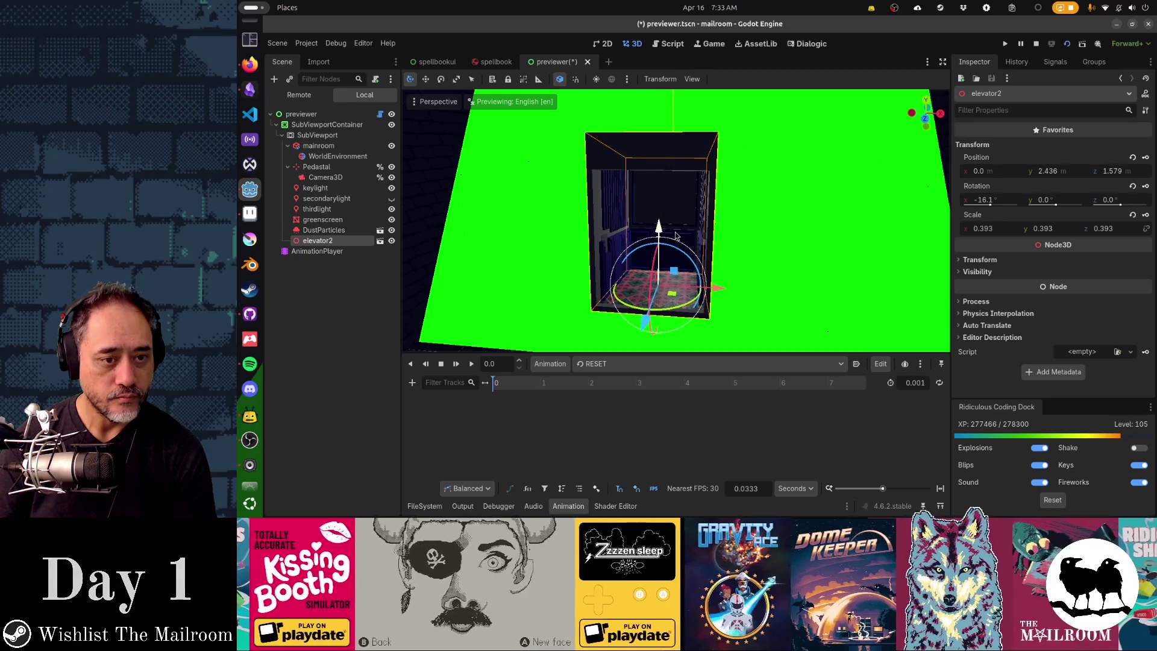
pyautogui.hotkey('ctrl', 's')
pyautogui.press('F6')
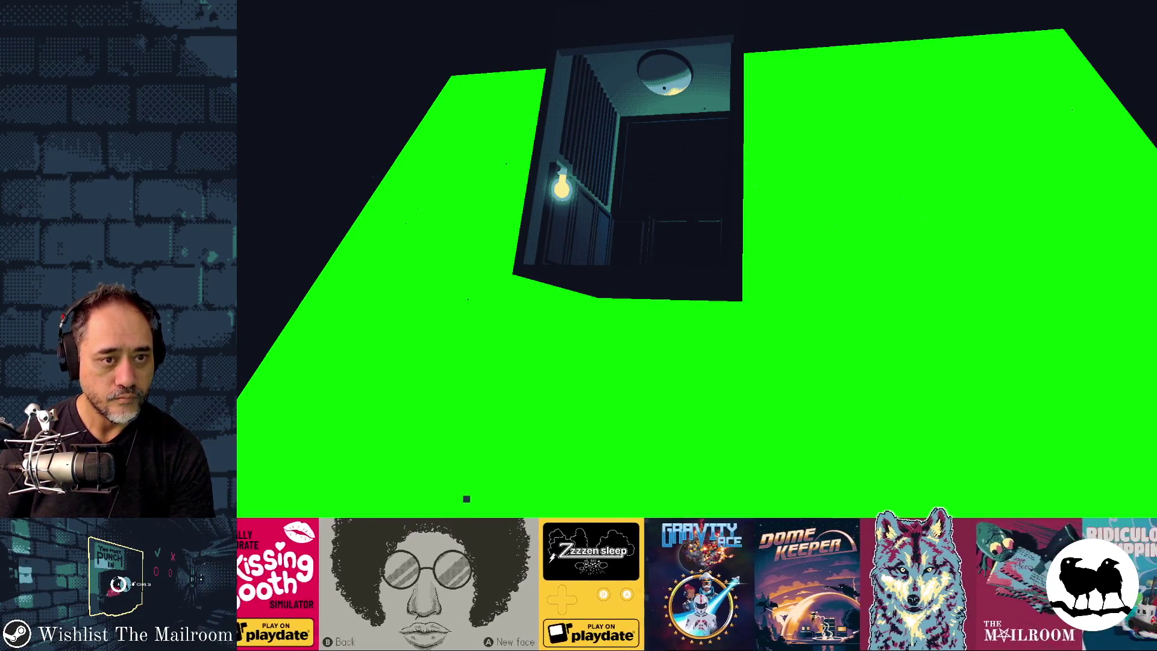
pyautogui.press('F6')
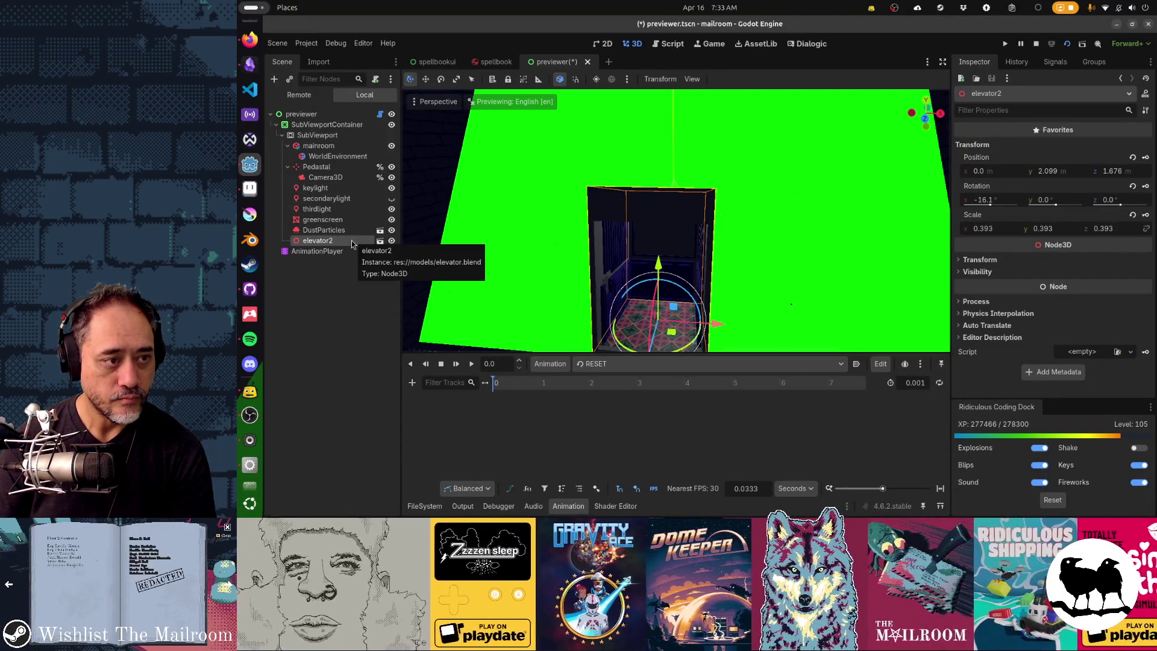
# Step: Lower the Pedastal node and test-run the previewer scene to check its height
pyautogui.click(319, 167)
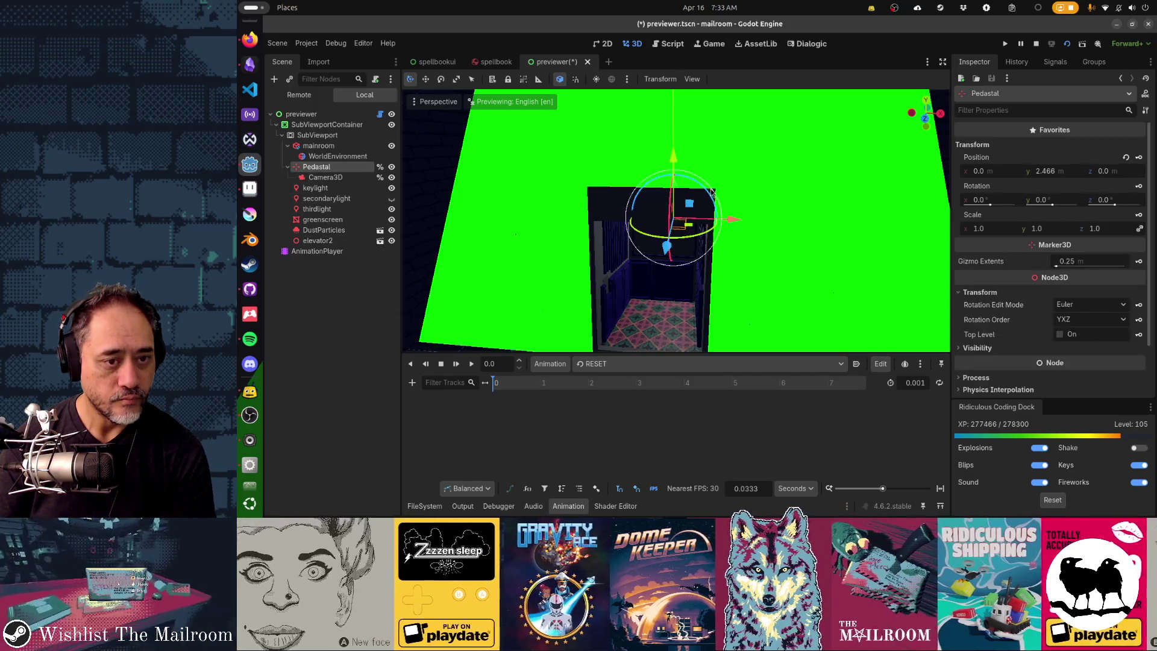
pyautogui.moveTo(669, 161); pyautogui.dragTo(669, 199)
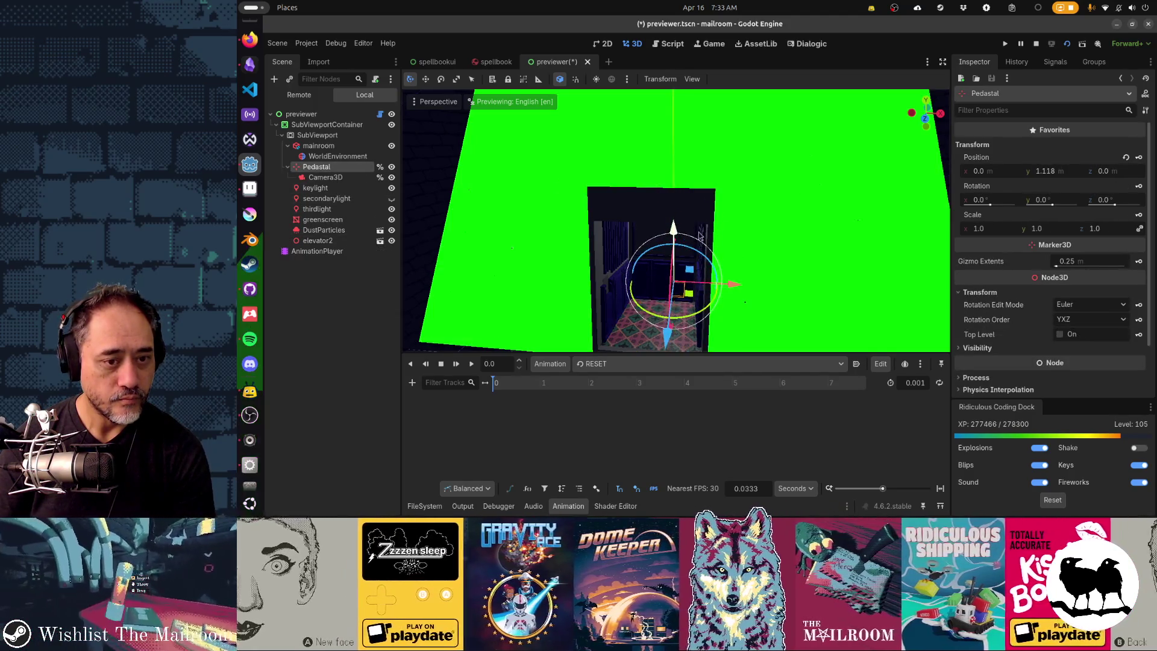
pyautogui.press('F6')
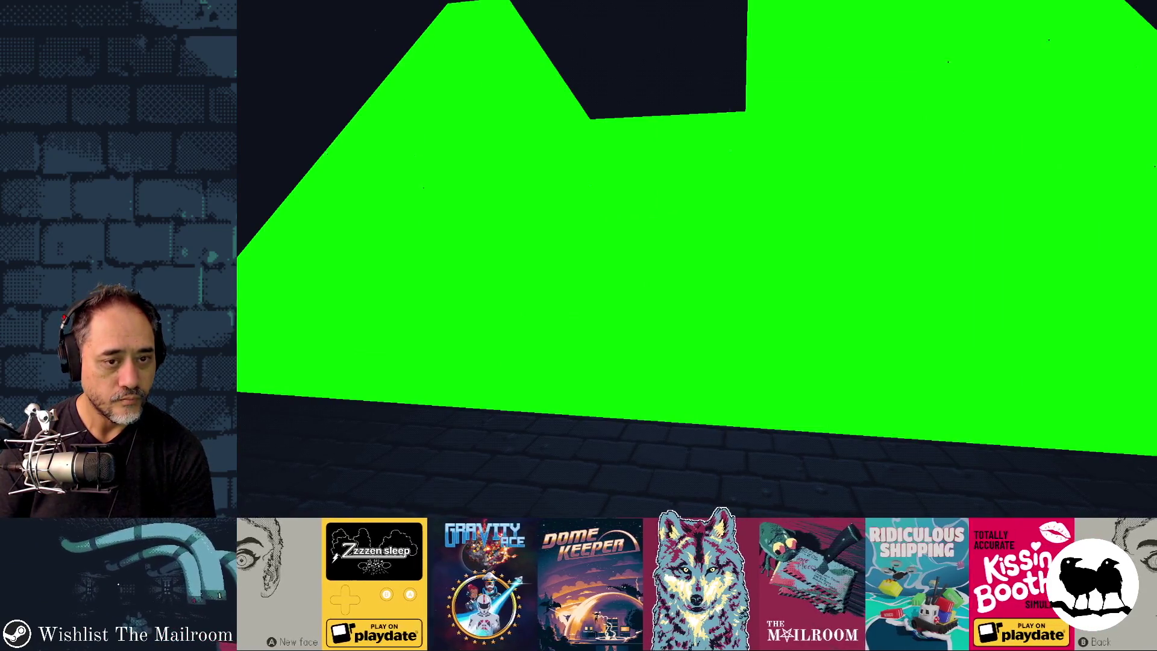
pyautogui.press('F8')
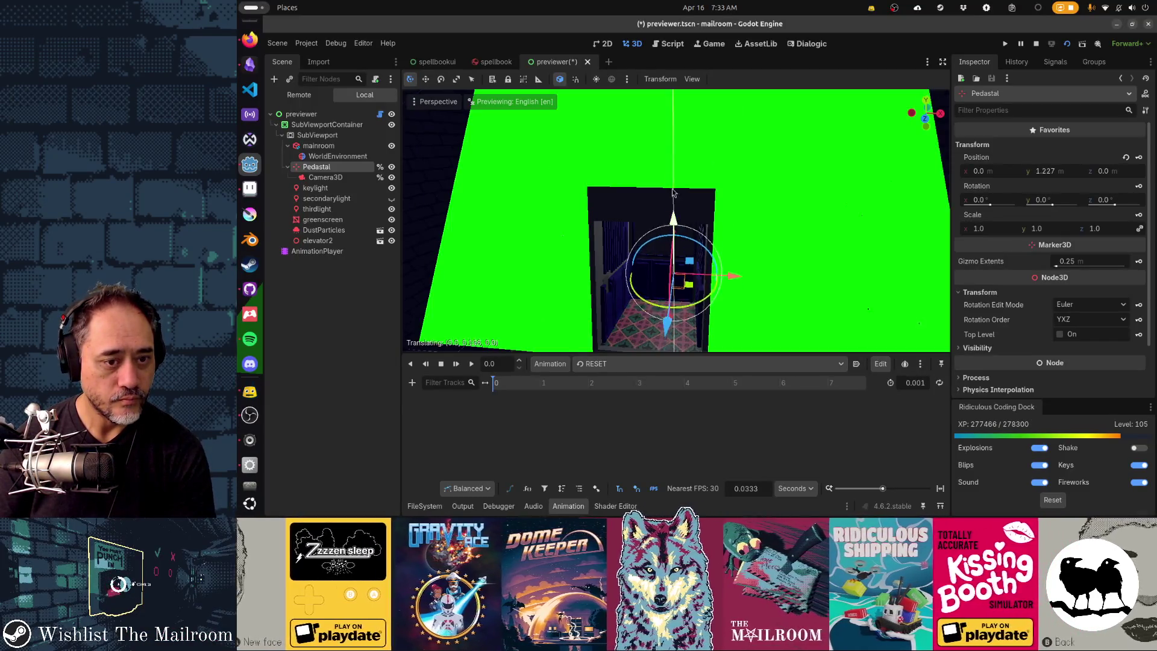
# Step: Raise the Pedastal to y 2.539, re-test the scene, and nudge it sideways to x -0.214
pyautogui.moveTo(676, 203); pyautogui.dragTo(674, 95)
pyautogui.press('F6')
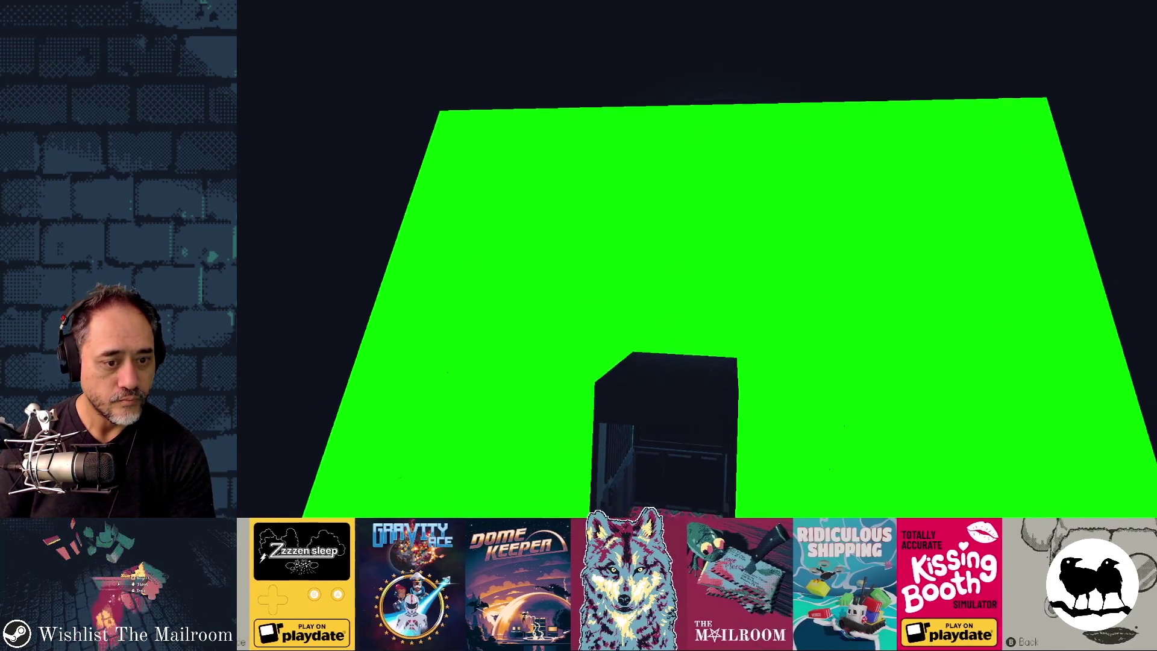
pyautogui.press('F8')
pyautogui.scroll(-5, 688, 134)
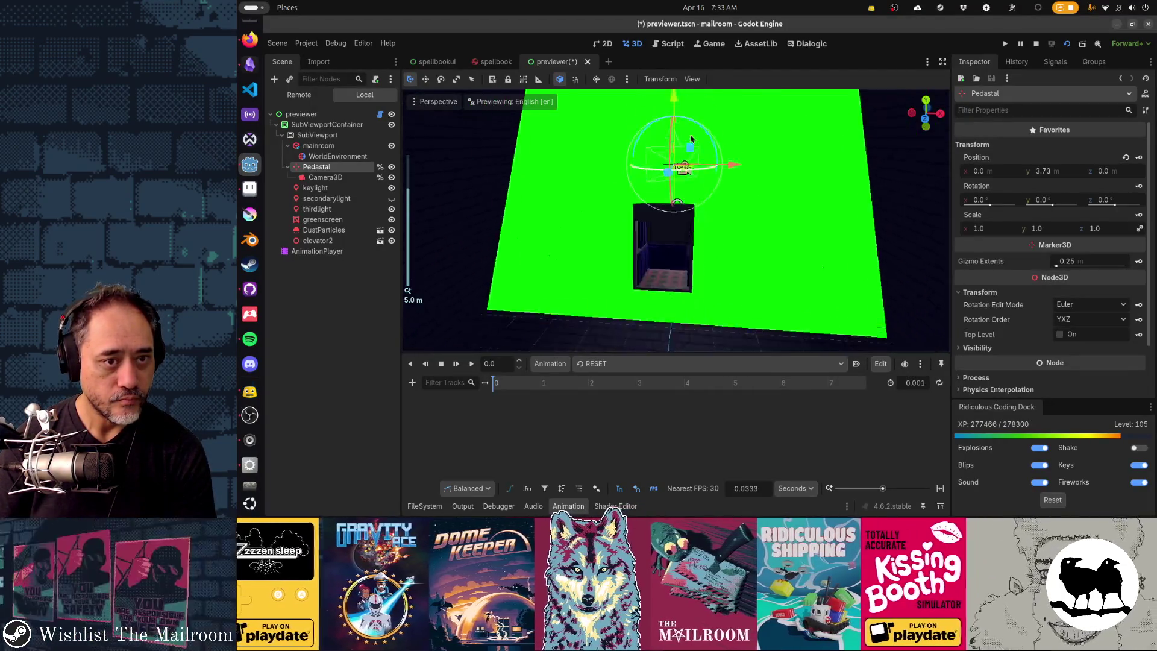
pyautogui.press('F6')
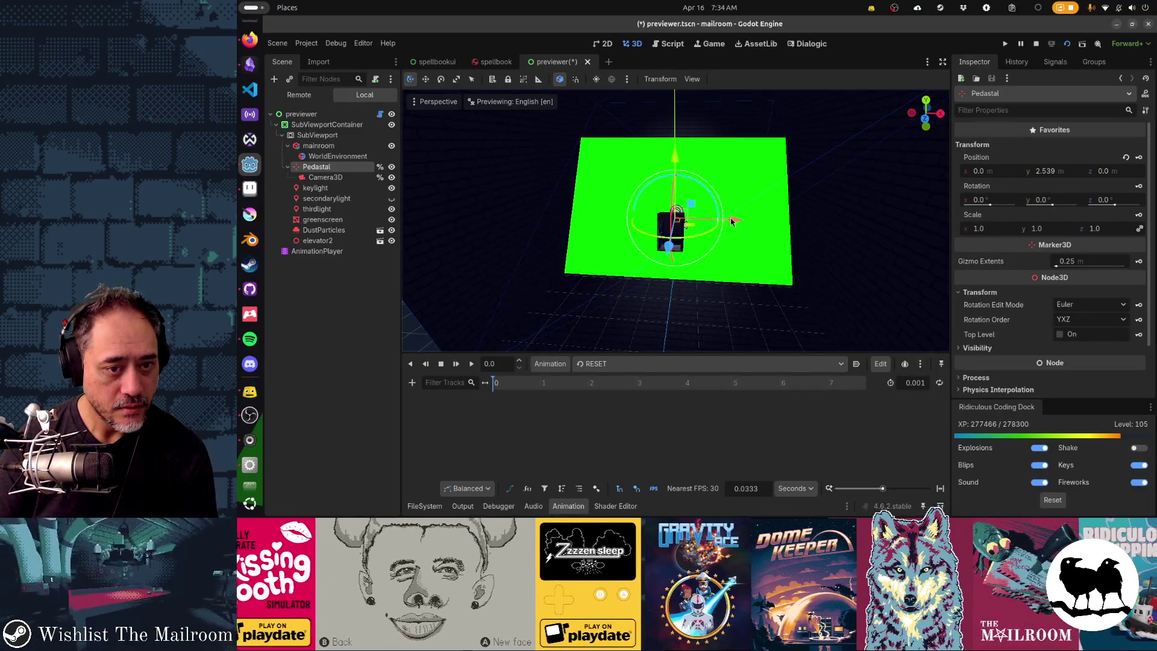
pyautogui.moveTo(728, 220); pyautogui.dragTo(732, 223)
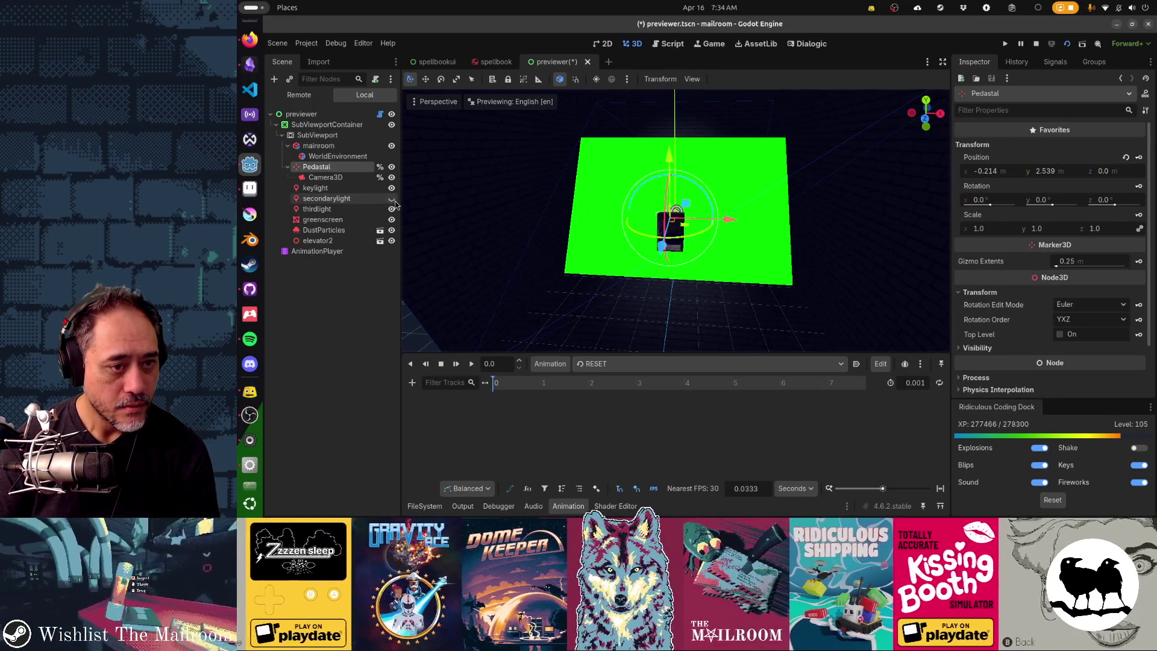
# Step: Enable Editable Children on elevator2 and select its light child node
pyautogui.click(392, 200)
pyautogui.click(392, 199)
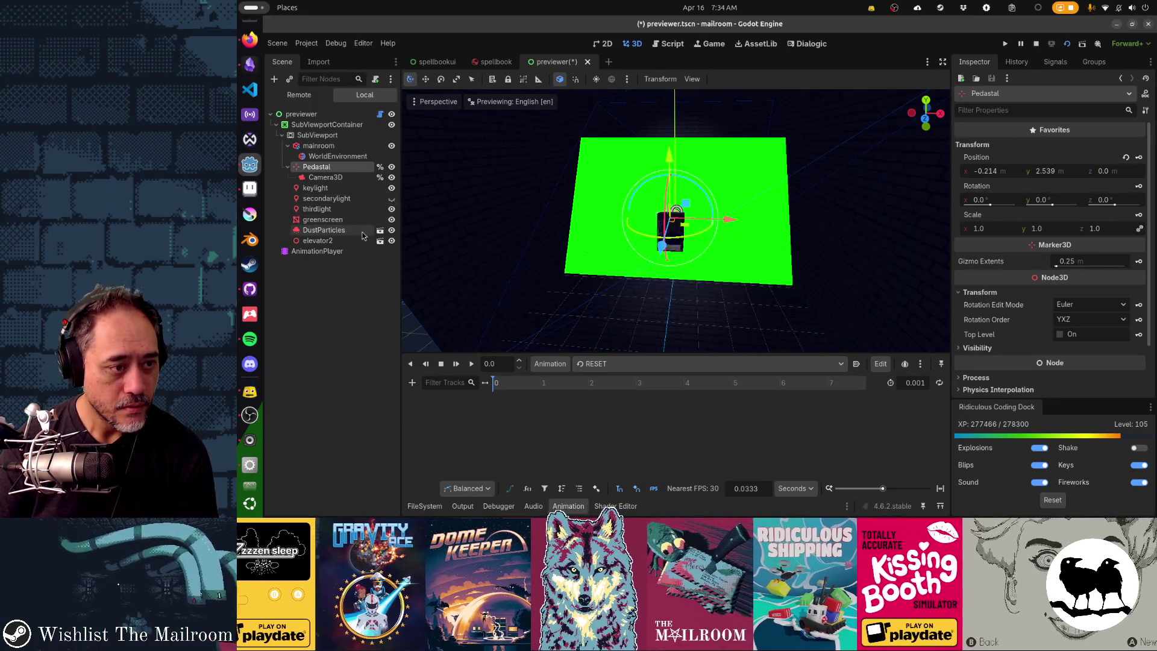
pyautogui.rightClick(356, 242)
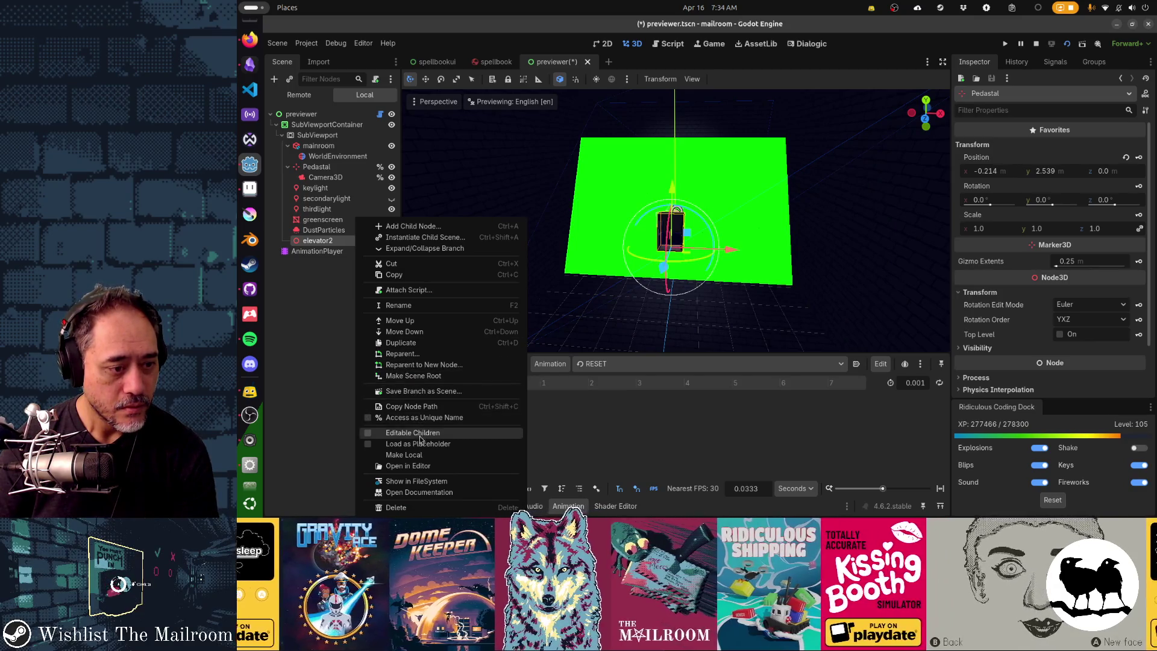
pyautogui.click(405, 455)
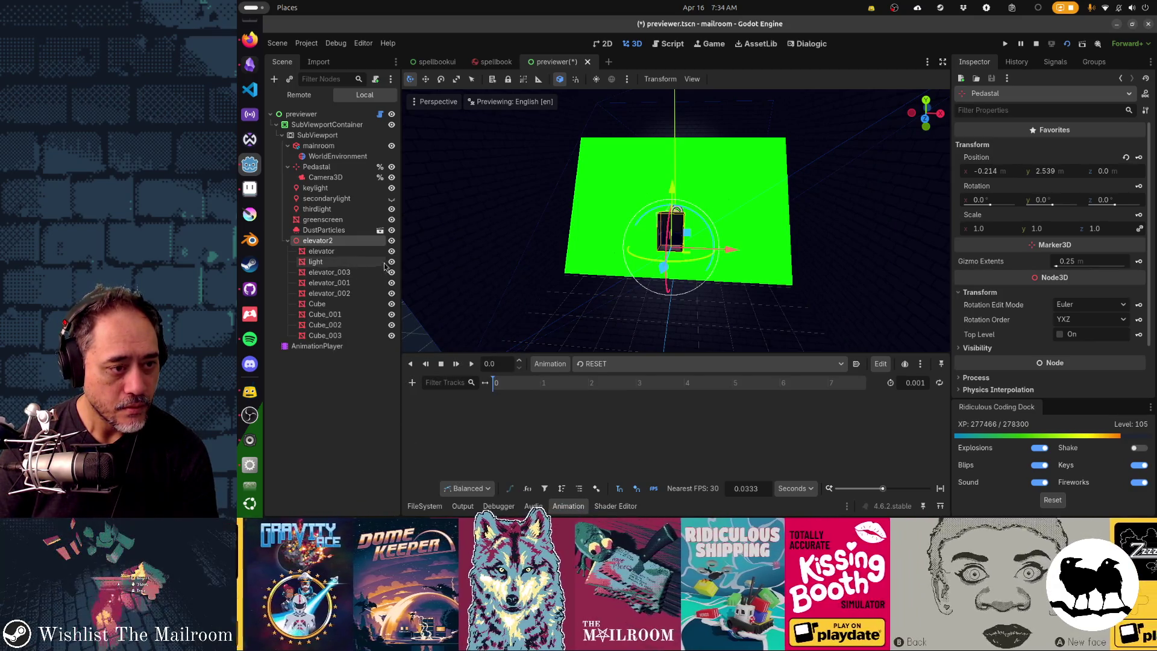
pyautogui.click(376, 262)
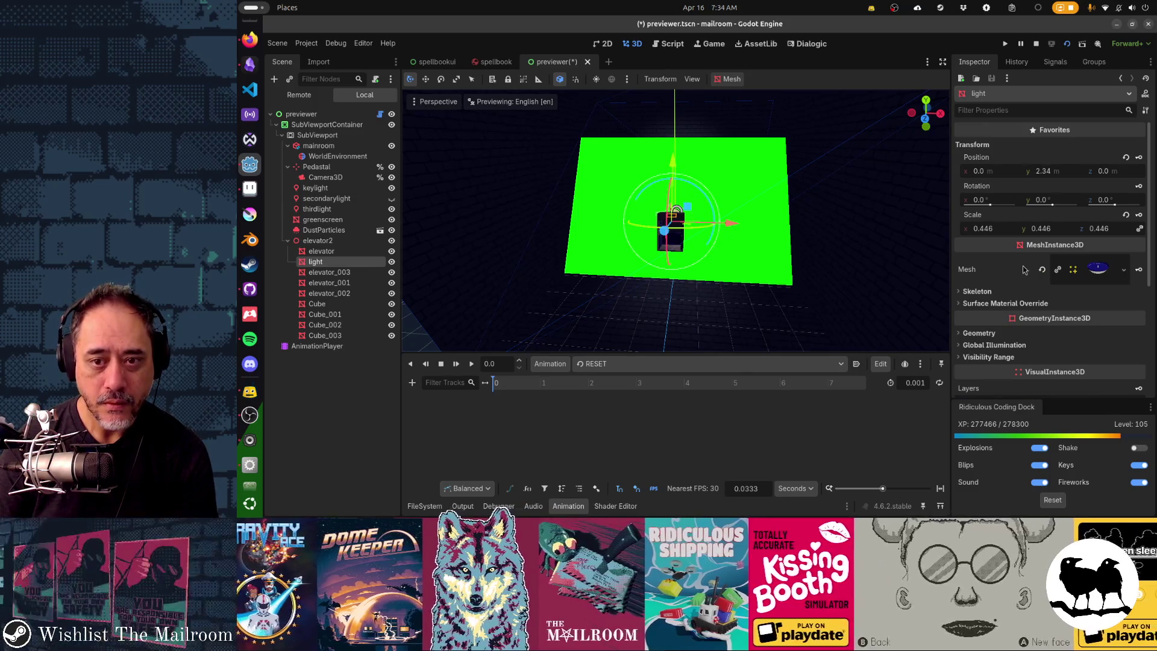
pyautogui.scroll(-5, 1024, 270)
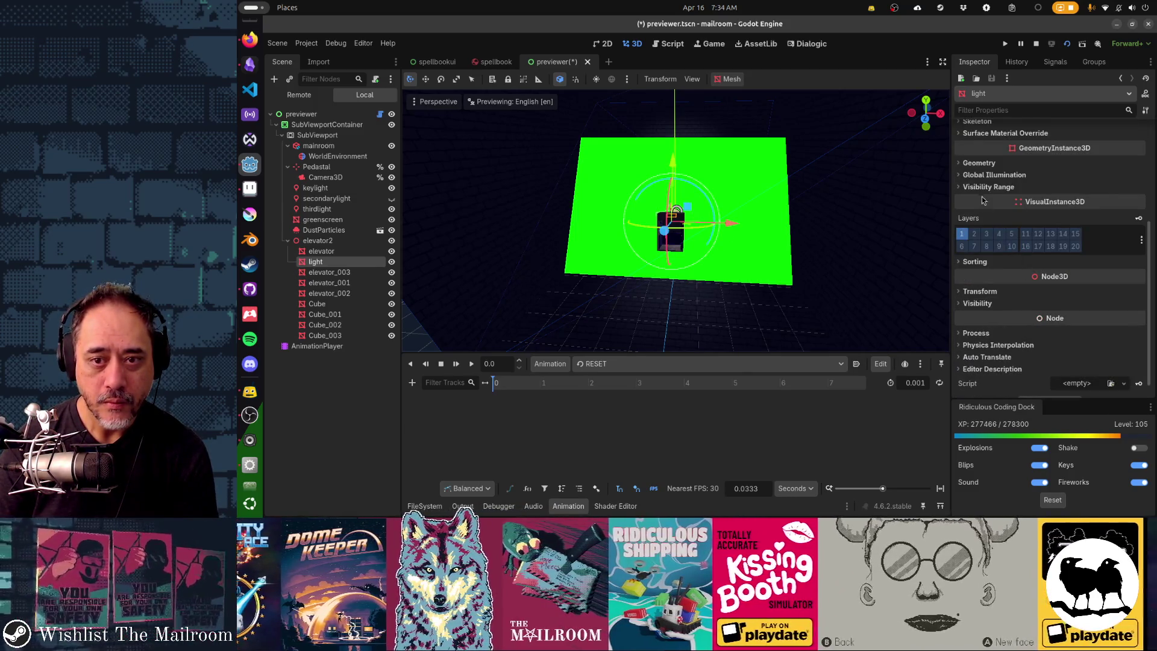
pyautogui.scroll(5, 989, 217)
pyautogui.scroll(1, 634, 244)
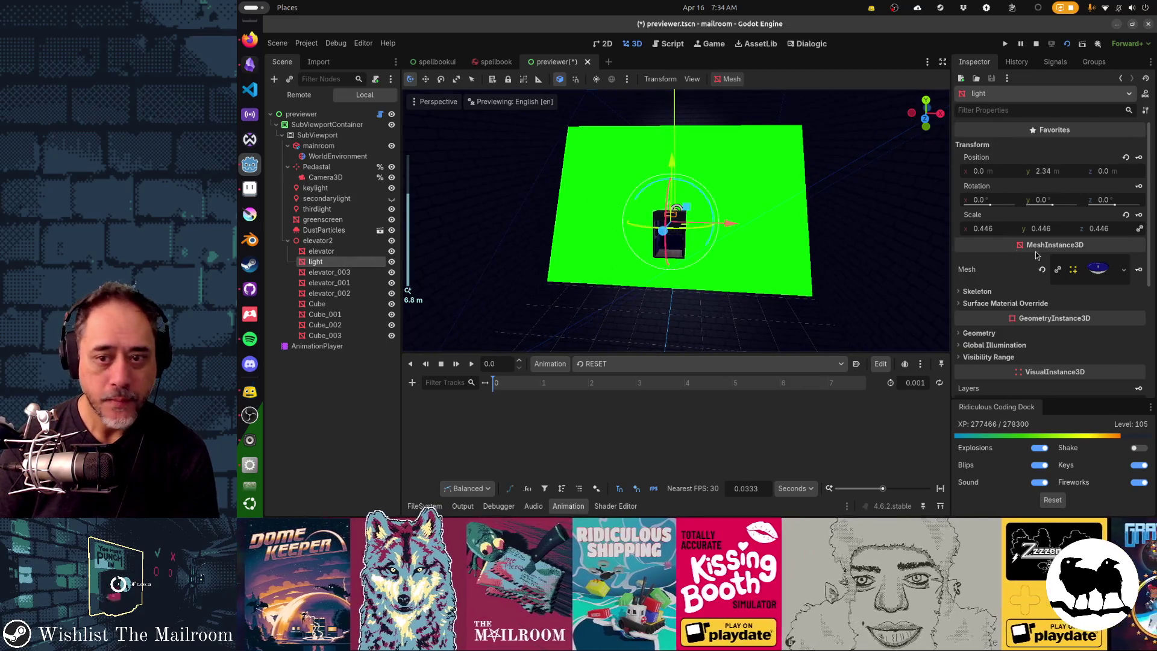
pyautogui.scroll(-1, 1040, 259)
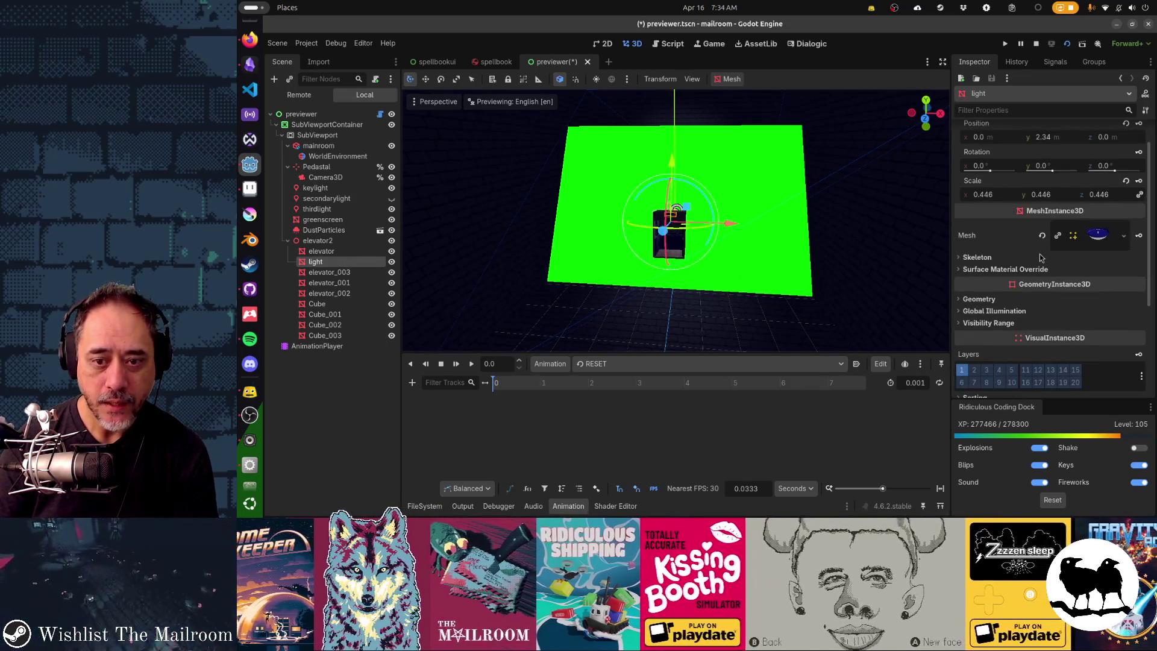
pyautogui.scroll(-3, 1039, 258)
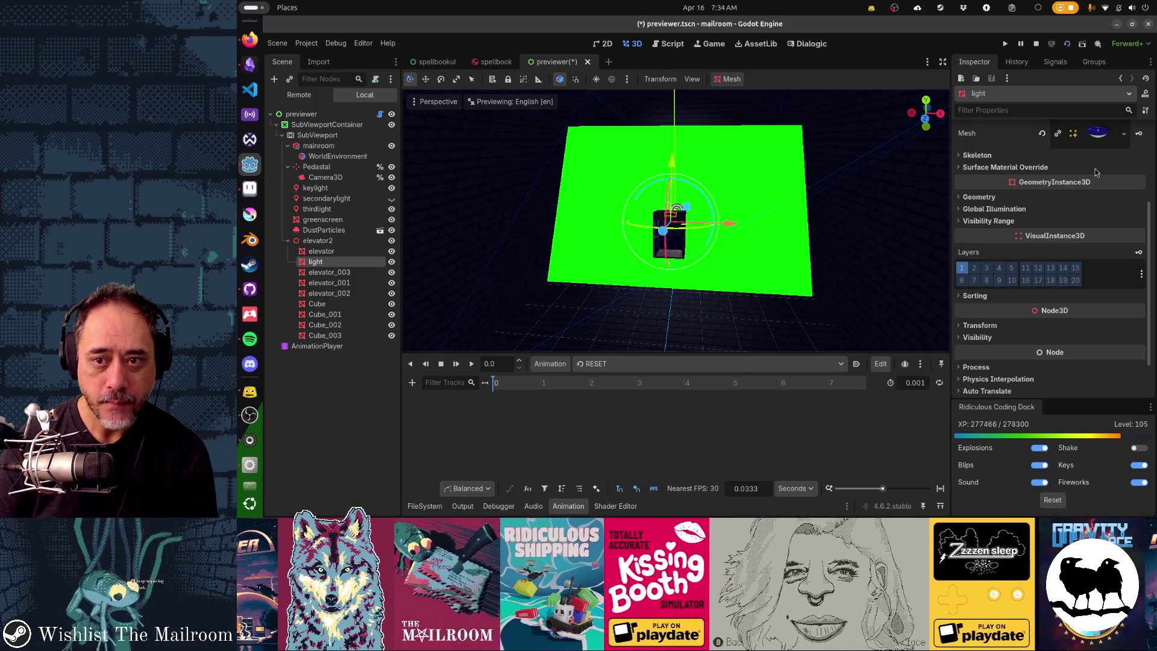
# Step: Inspect the light mesh's Surface 0 and 1 and its Lamp material, then reselect elevator2
pyautogui.click(1098, 137)
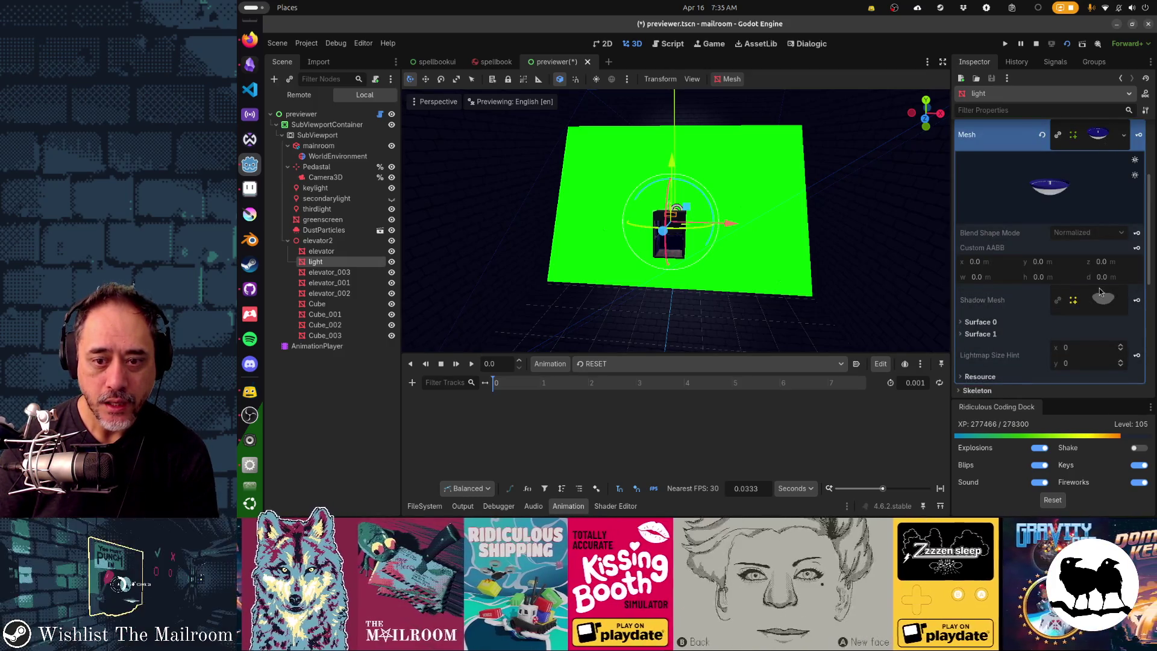
pyautogui.scroll(-2, 1102, 271)
pyautogui.click(1001, 270)
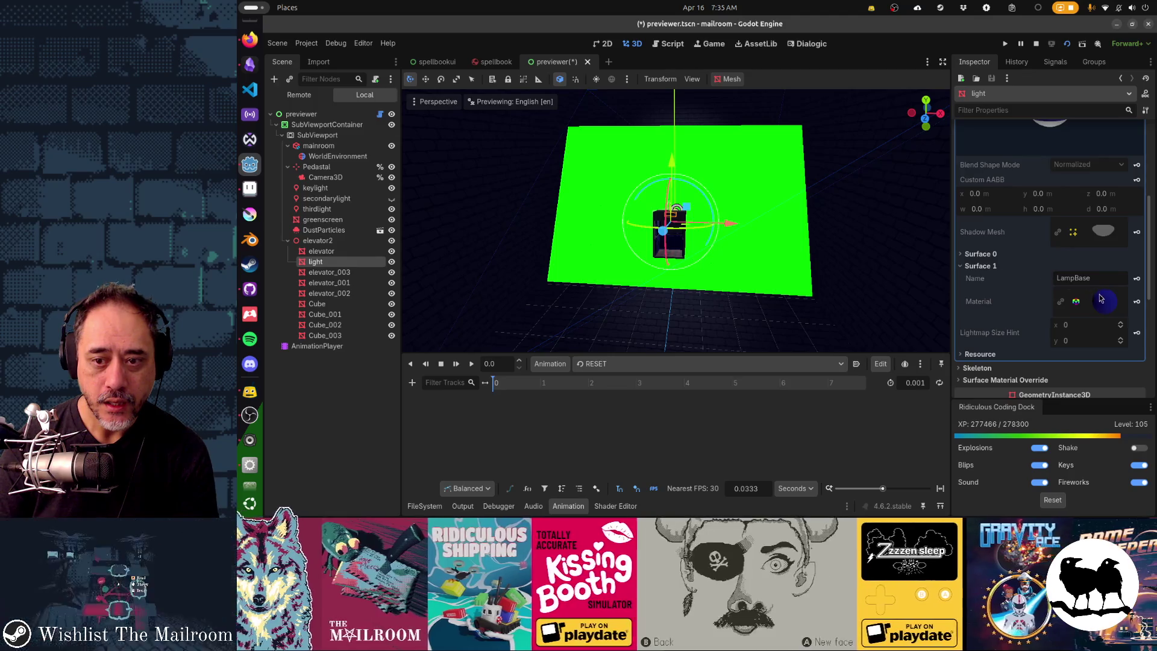
pyautogui.click(981, 253)
pyautogui.click(1104, 289)
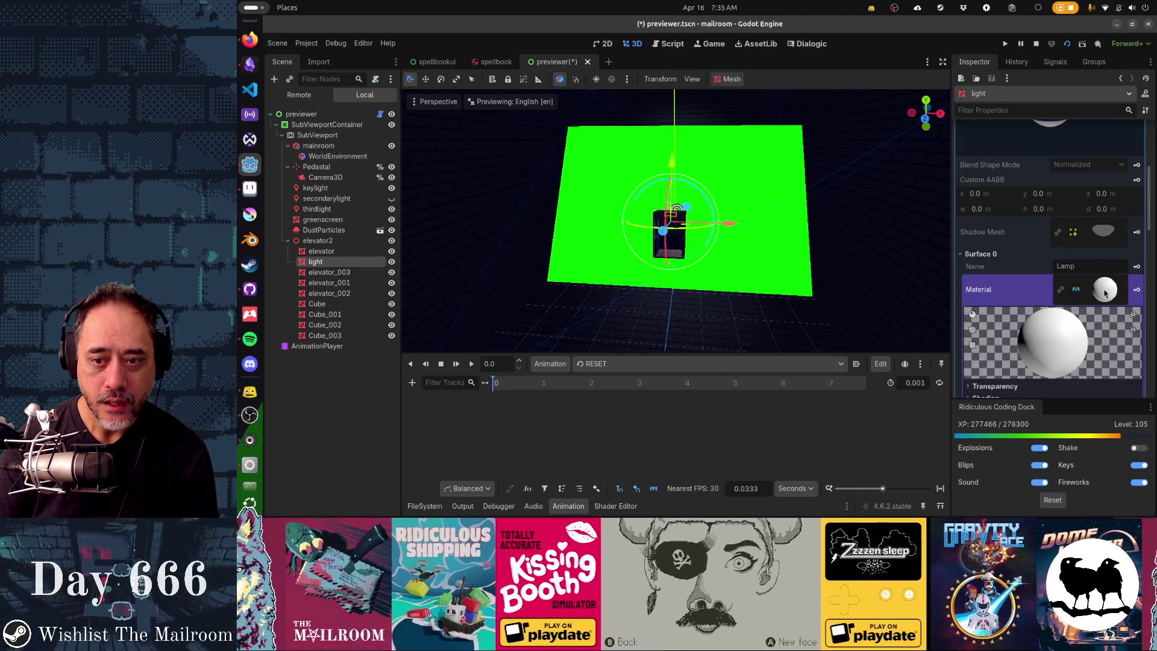
pyautogui.scroll(-4, 1105, 290)
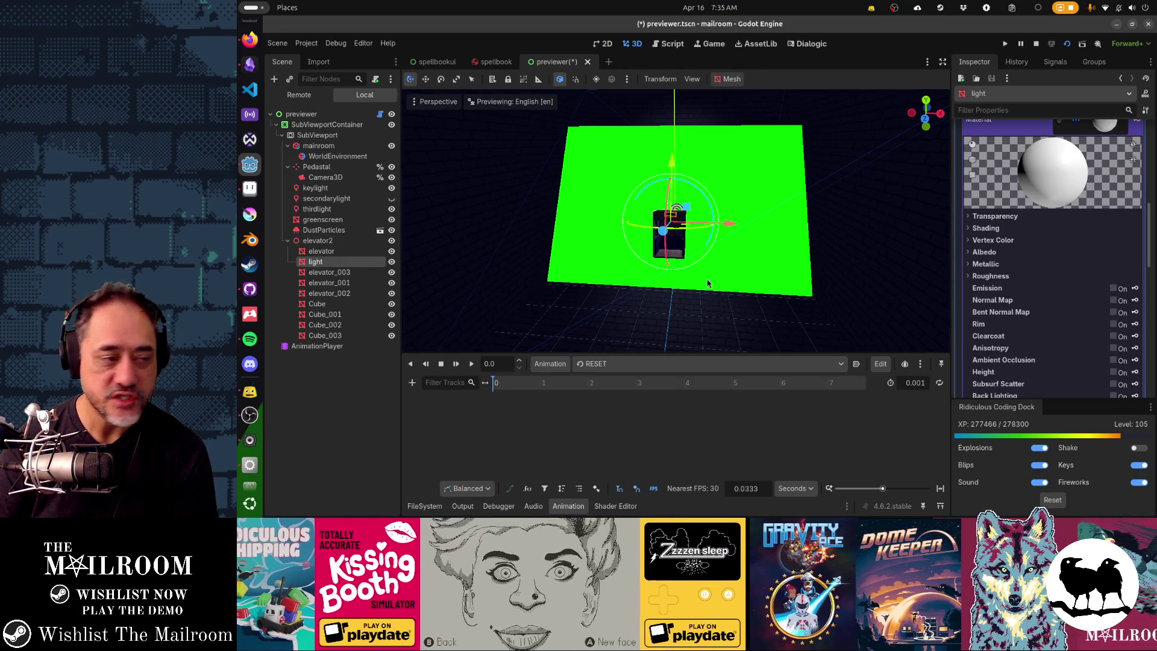
pyautogui.click(313, 243)
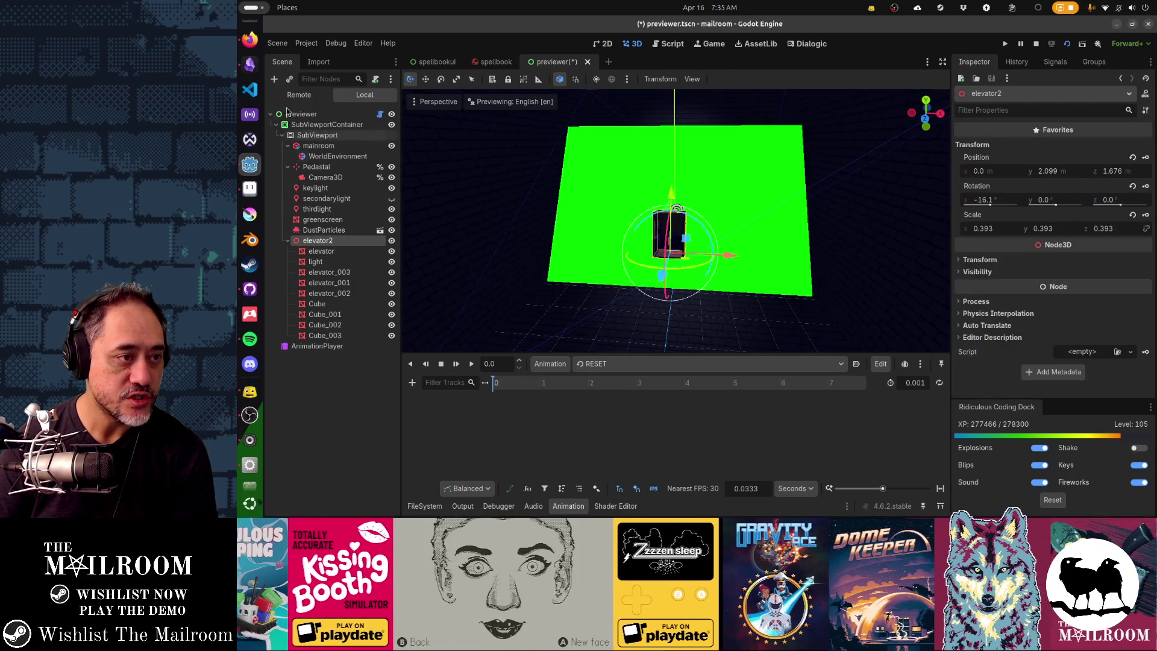
# Step: Add an OmniLight3D child to elevator2, raise it inside the elevator and shrink its range radius
pyautogui.click(276, 80)
pyautogui.write('omnilight')
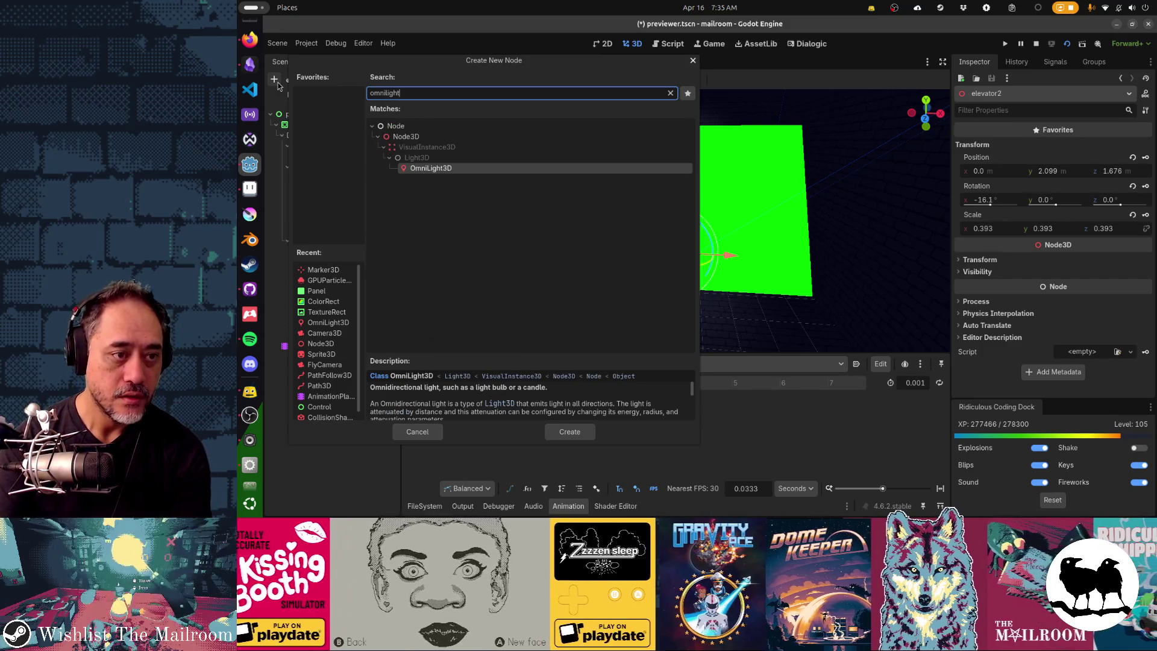
pyautogui.press('Return')
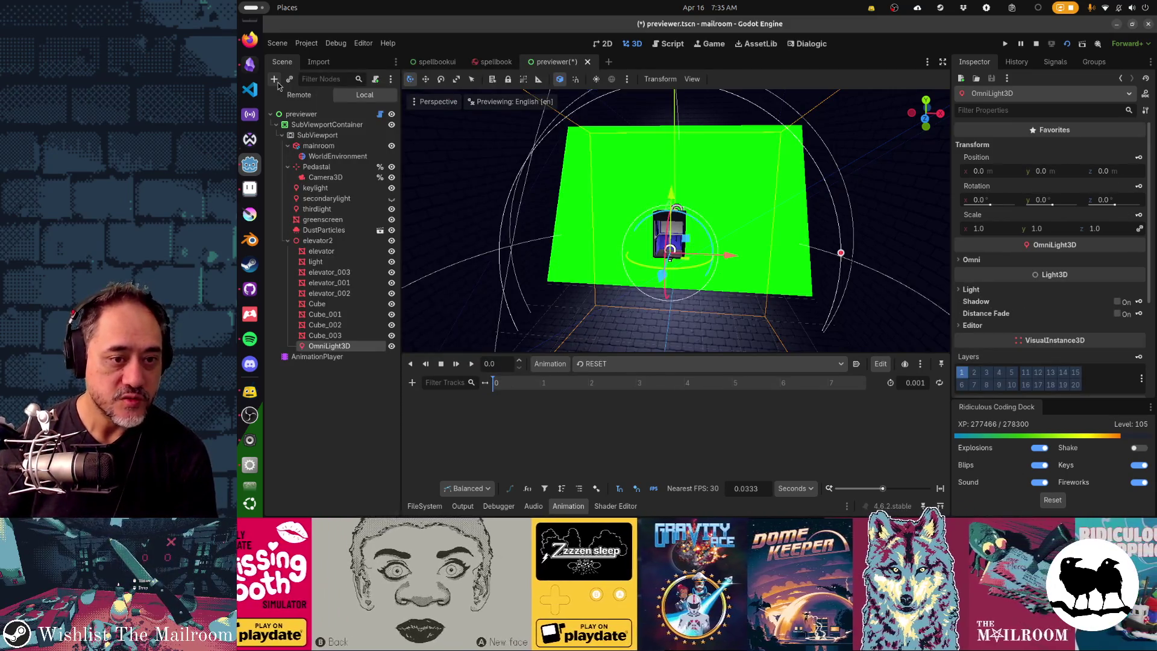
pyautogui.moveTo(671, 193); pyautogui.dragTo(674, 120)
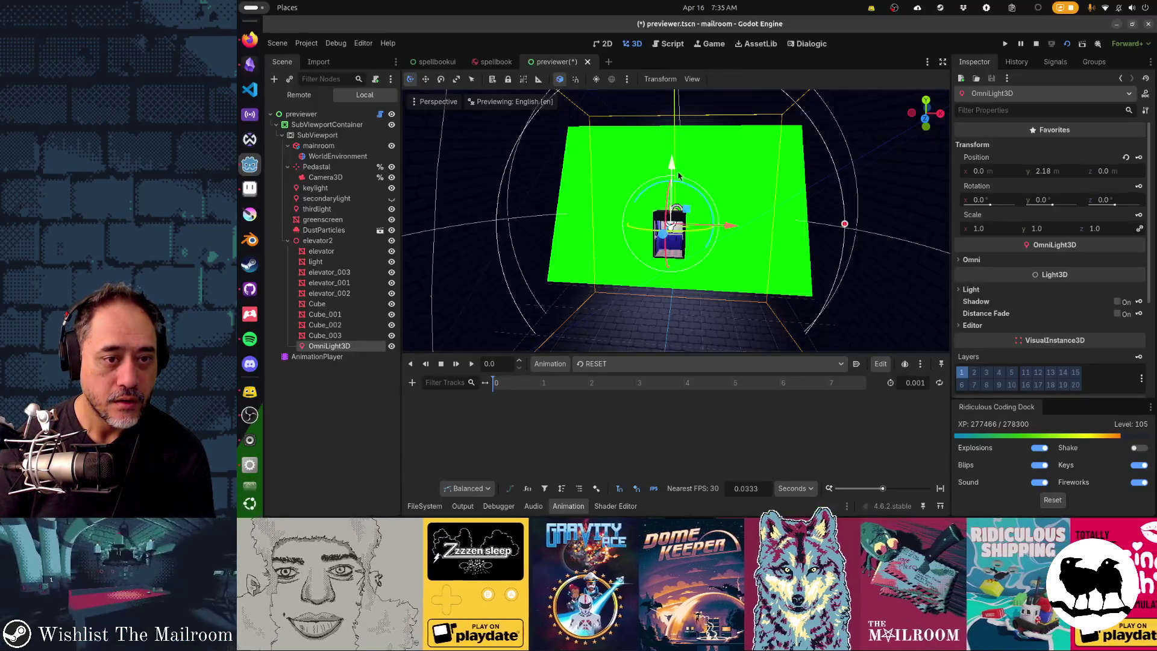
pyautogui.moveTo(845, 224); pyautogui.dragTo(715, 244)
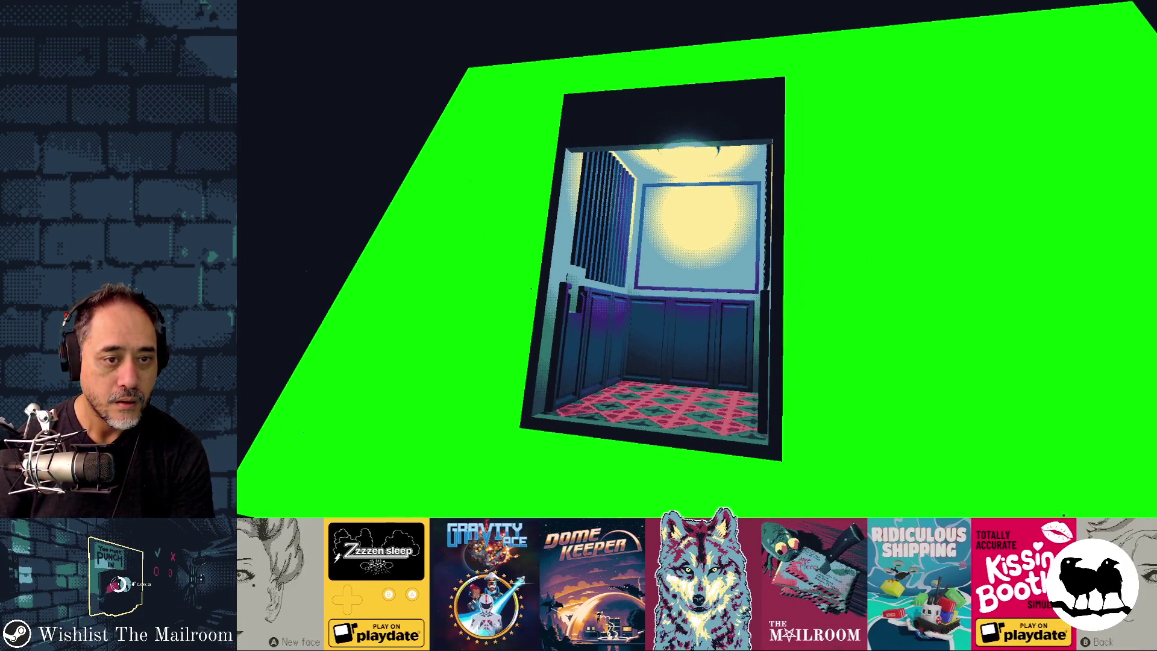
pyautogui.moveTo(674, 161); pyautogui.dragTo(680, 167)
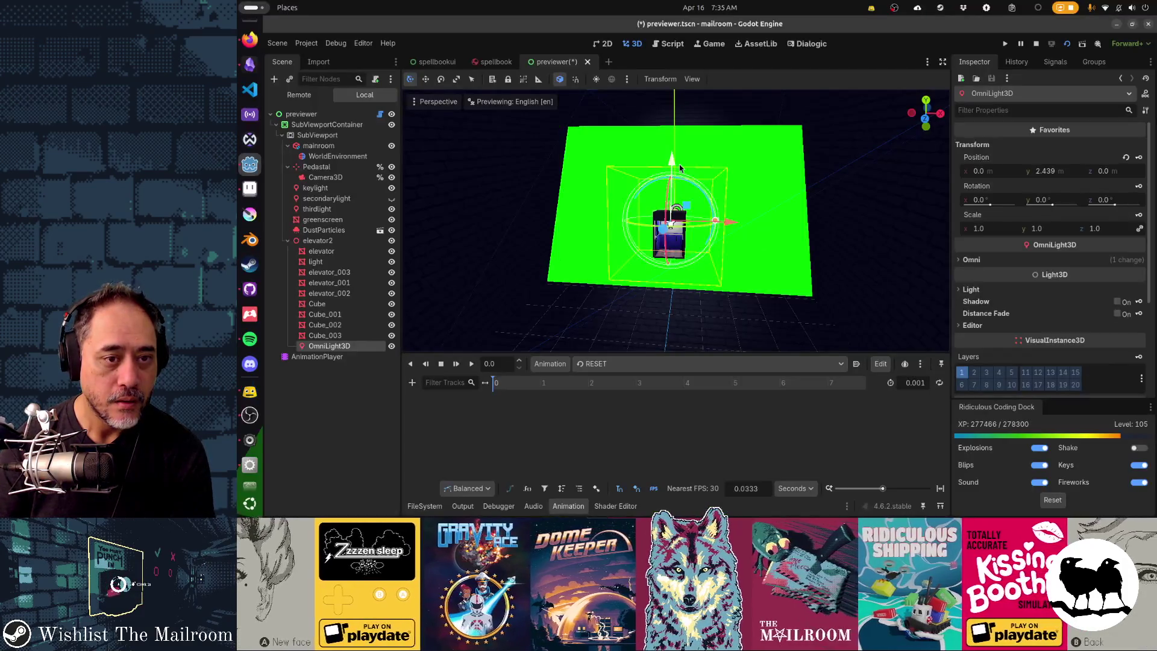
pyautogui.scroll(2, 681, 168)
pyautogui.scroll(3, 680, 181)
pyautogui.scroll(3, 680, 194)
pyautogui.scroll(2, 679, 209)
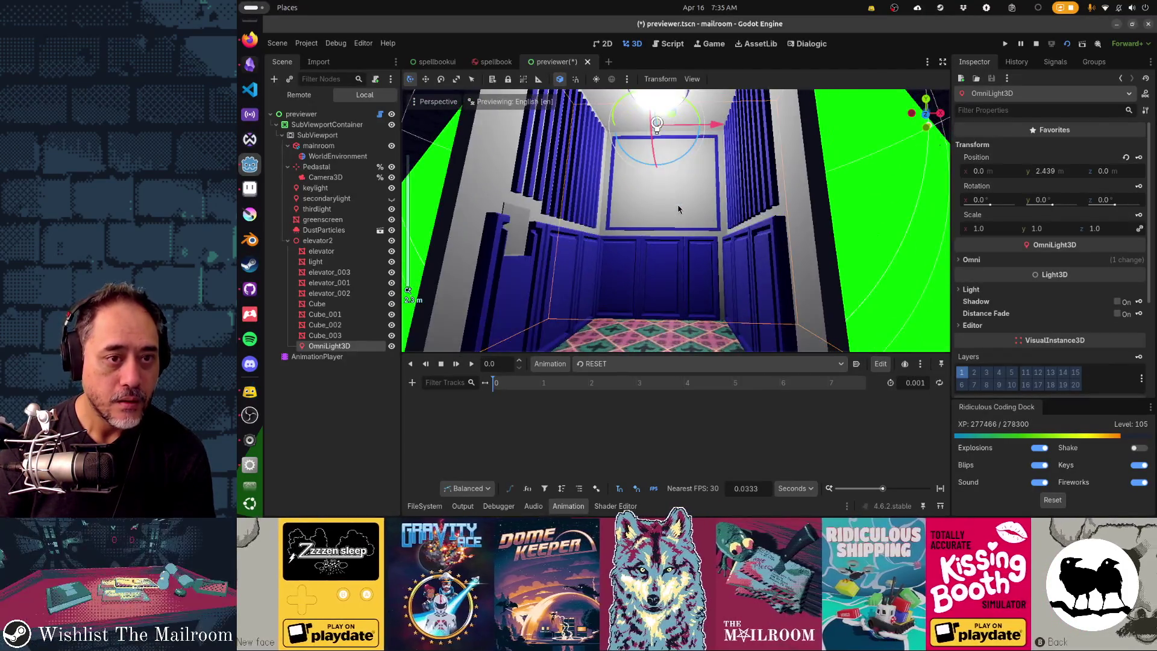
pyautogui.scroll(3, 678, 209)
# Step: Place the light at the ceiling lamp, lower its Energy, and run the scene to preview the lighting
pyautogui.moveTo(659, 127)
pyautogui.mouseDown()
pyautogui.moveTo(668, 83)
pyautogui.moveTo(680, 101)
pyautogui.mouseUp()
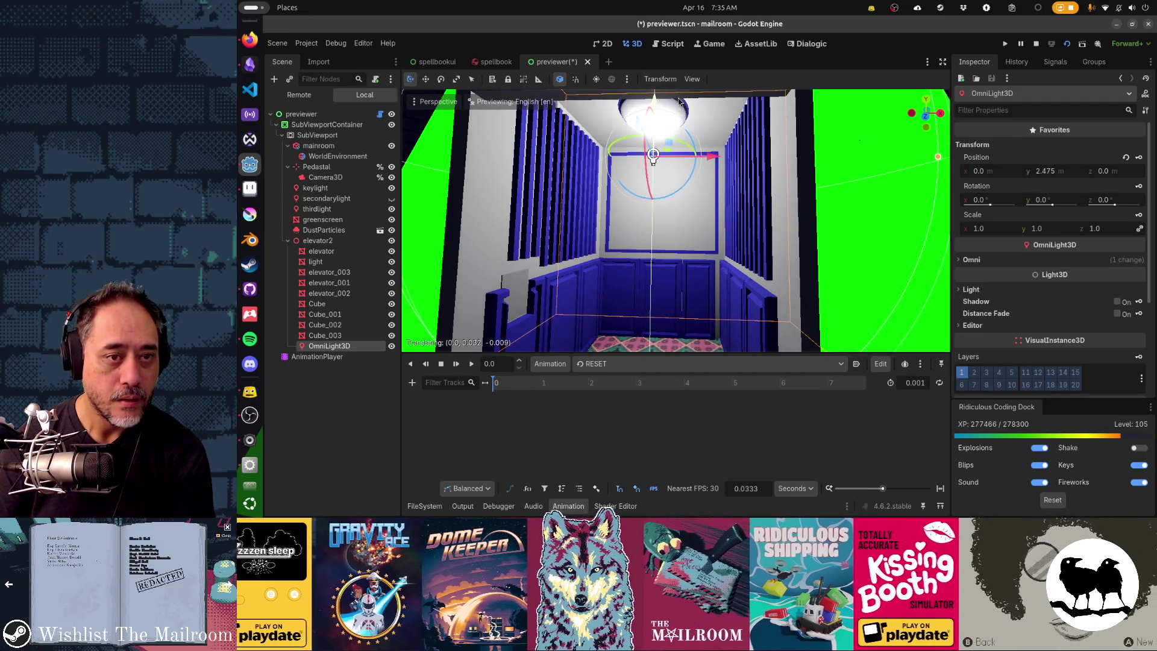
pyautogui.click(992, 291)
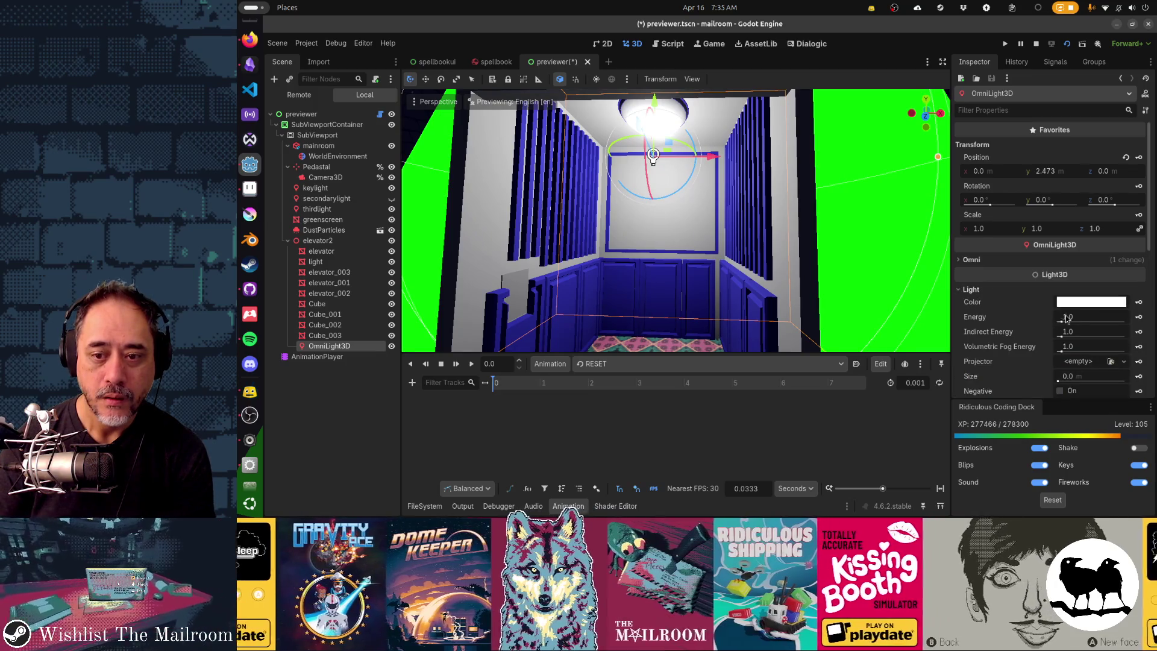
pyautogui.moveTo(1068, 317); pyautogui.dragTo(1049, 317)
pyautogui.press('F6')
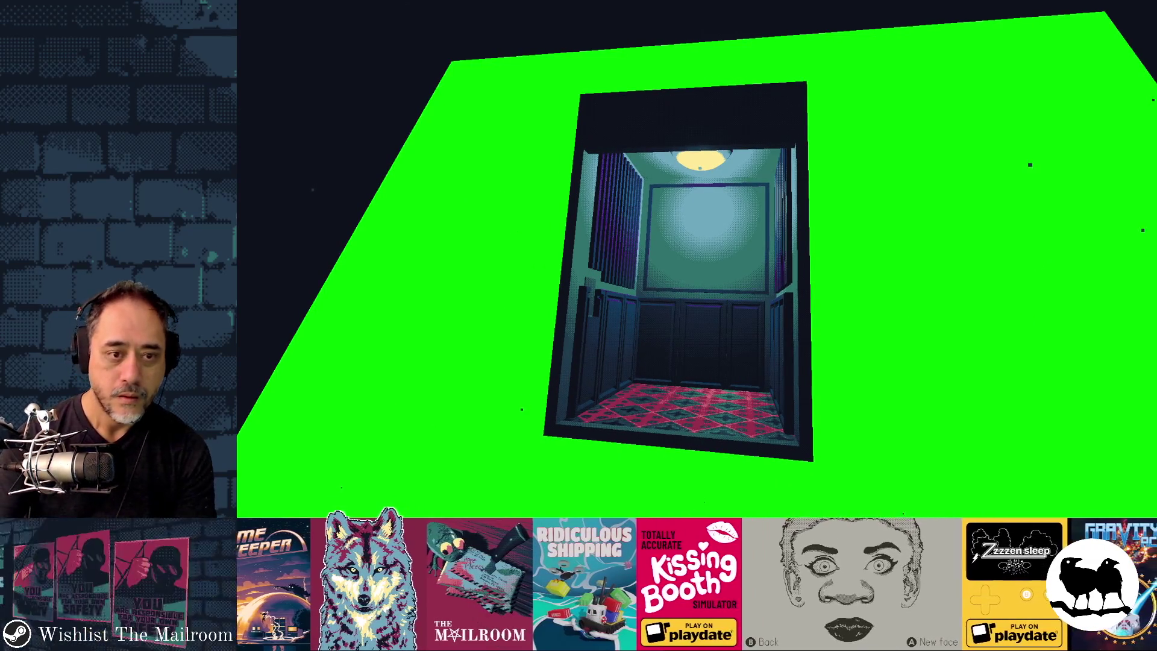
# Step: Screenshot the lit elevator region of the running preview and switch over to the Aseprite window
pyautogui.press('Print')
pyautogui.moveTo(537, 75)
pyautogui.mouseDown()
pyautogui.moveTo(786, 339)
pyautogui.moveTo(839, 460)
pyautogui.mouseUp()
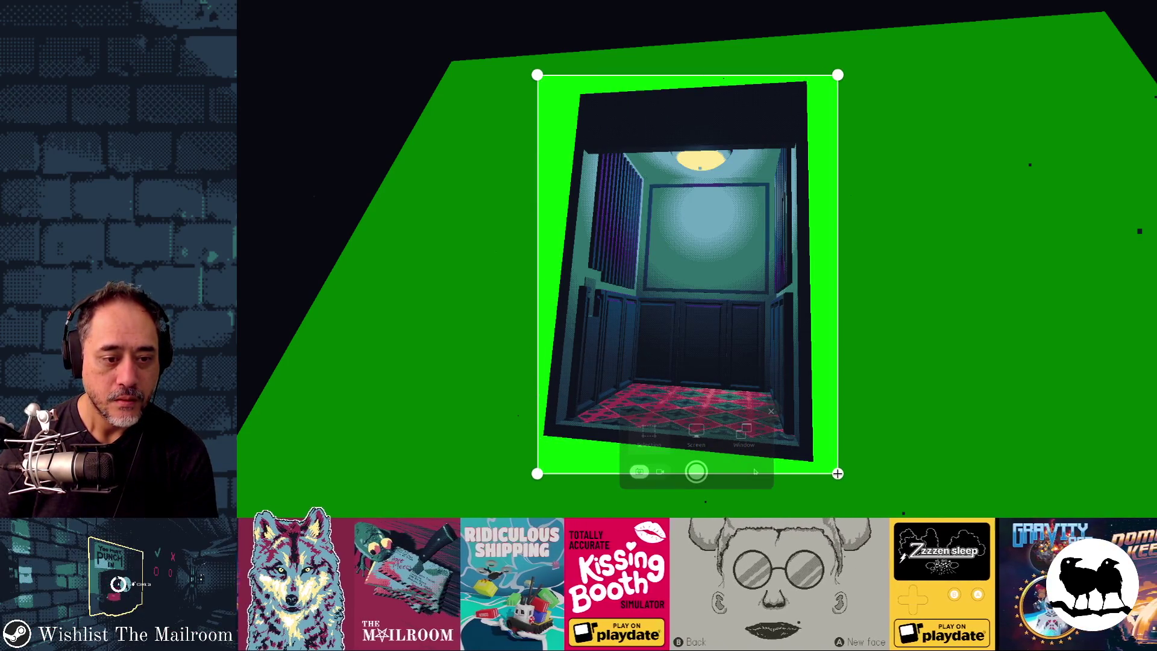
pyautogui.press('Return')
pyautogui.hotkey('alt', 'Tab')
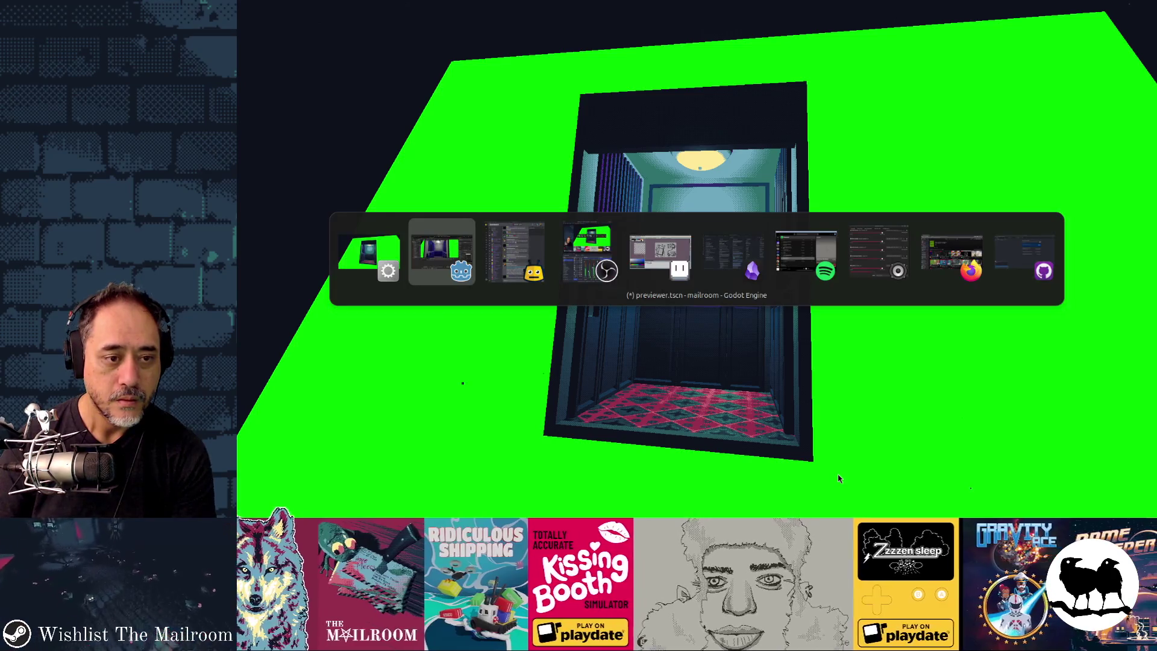
pyautogui.hotkey('alt', 'Tab')
pyautogui.hotkey('alt', 'Tab')
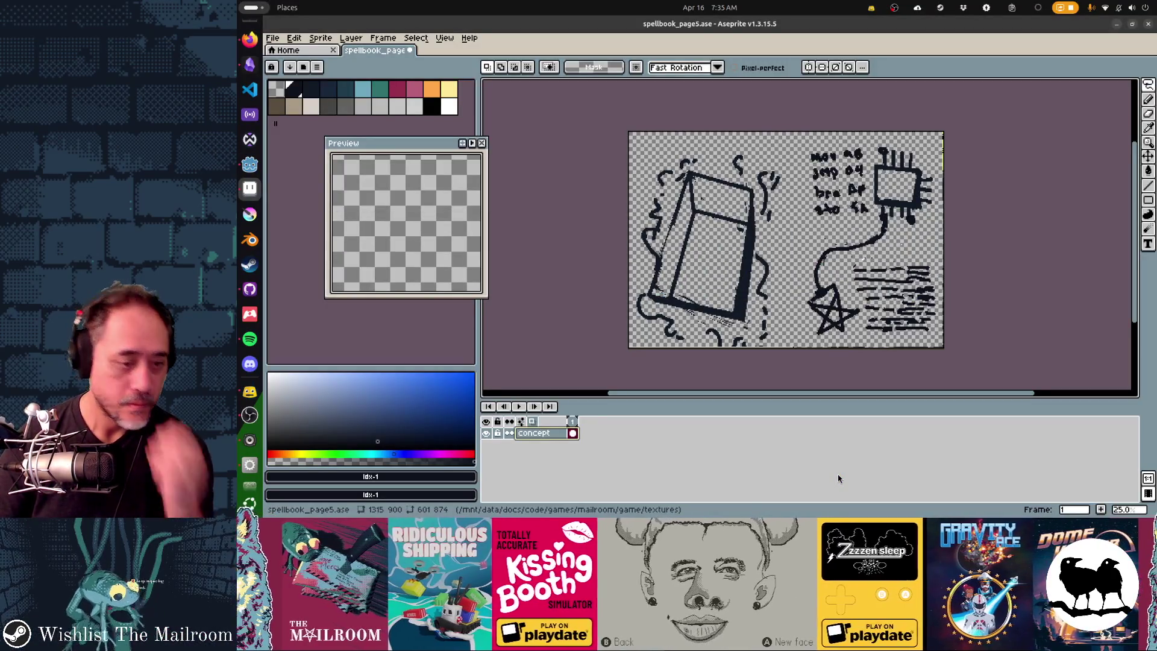
# Step: Paste the elevator screenshot into a new sprite and clear its green border to transparency with the Magic Wand
pyautogui.hotkey('ctrl', 'n')
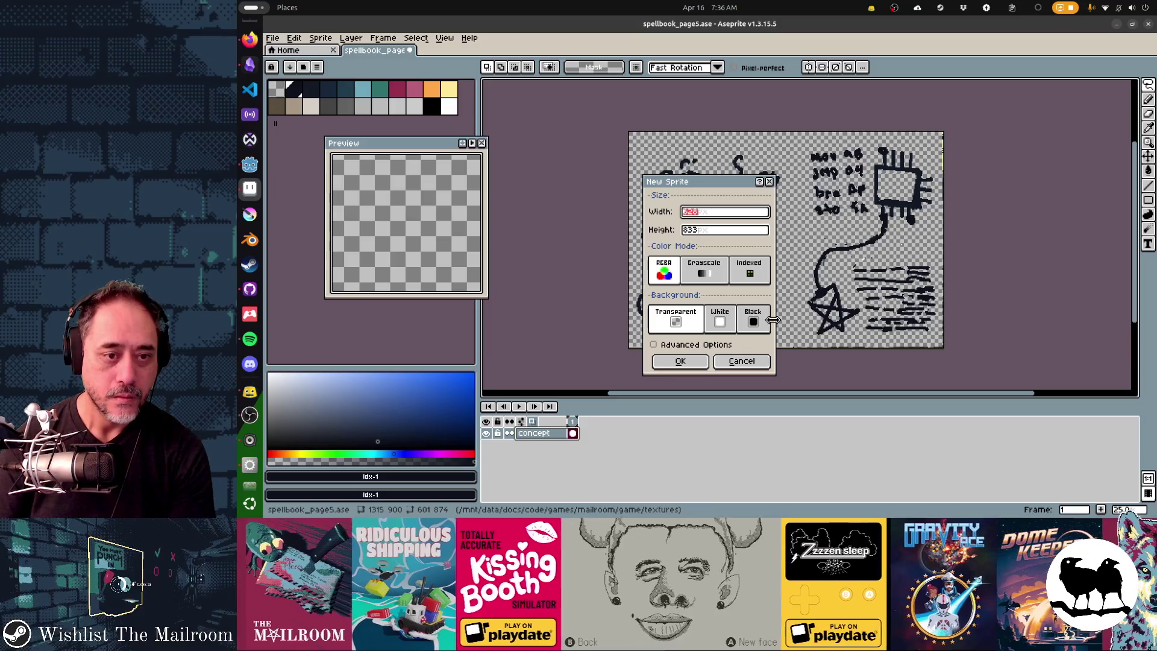
pyautogui.click(679, 361)
pyautogui.hotkey('ctrl', 'v')
pyautogui.scroll(-5, 870, 255)
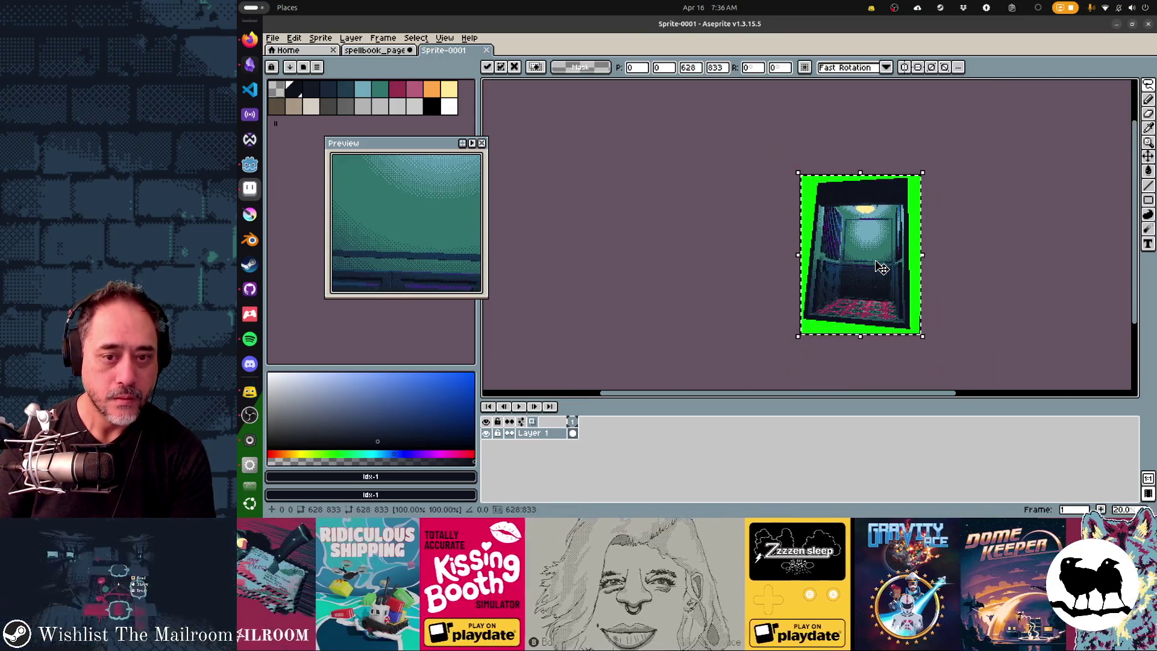
pyautogui.press('w')
pyautogui.click(915, 272)
pyautogui.press('Delete')
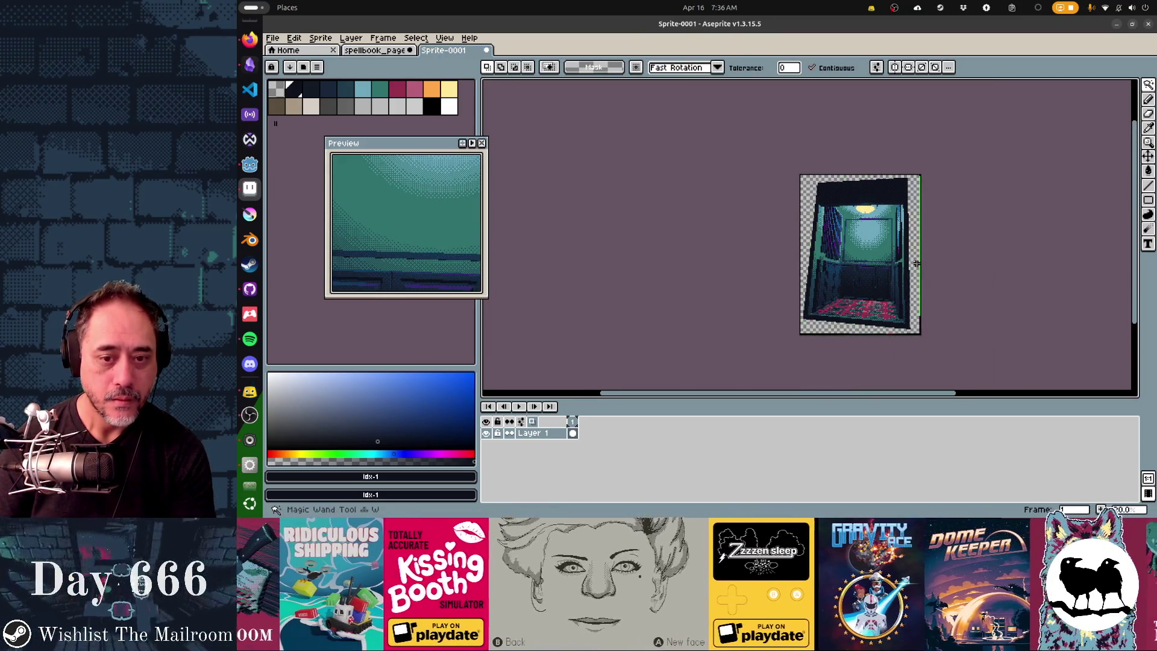
pyautogui.scroll(2, 930, 277)
# Step: Centre the render on the canvas and return to the spellbook_page5.ase document
pyautogui.moveTo(932, 290); pyautogui.dragTo(920, 305)
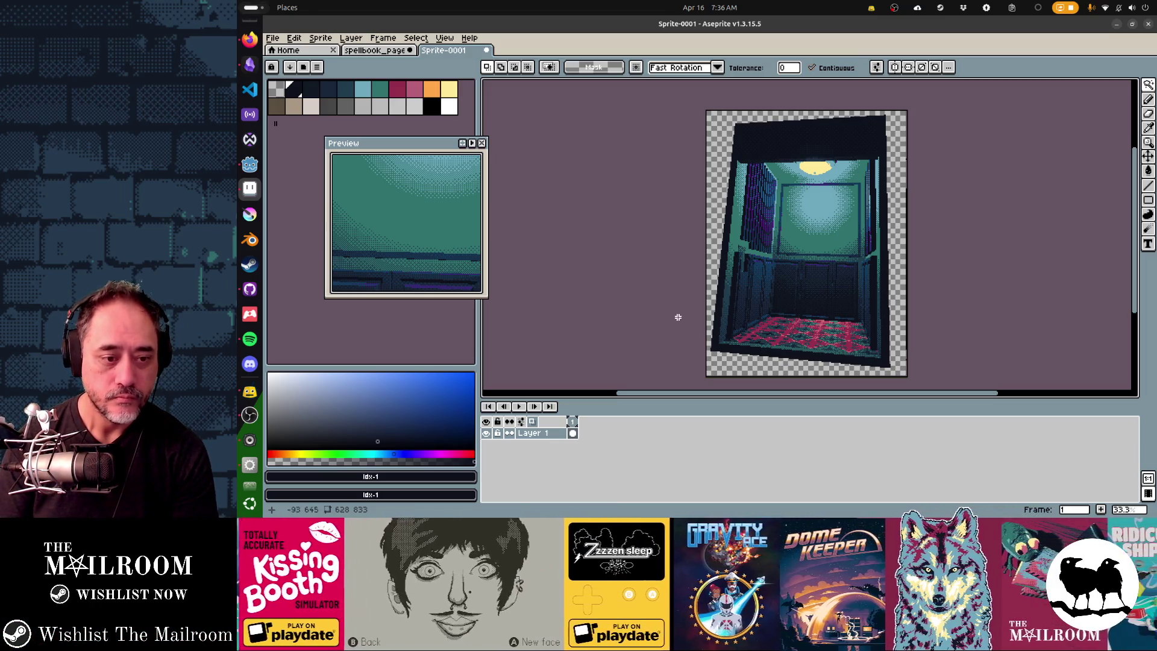
pyautogui.scroll(3, 742, 280)
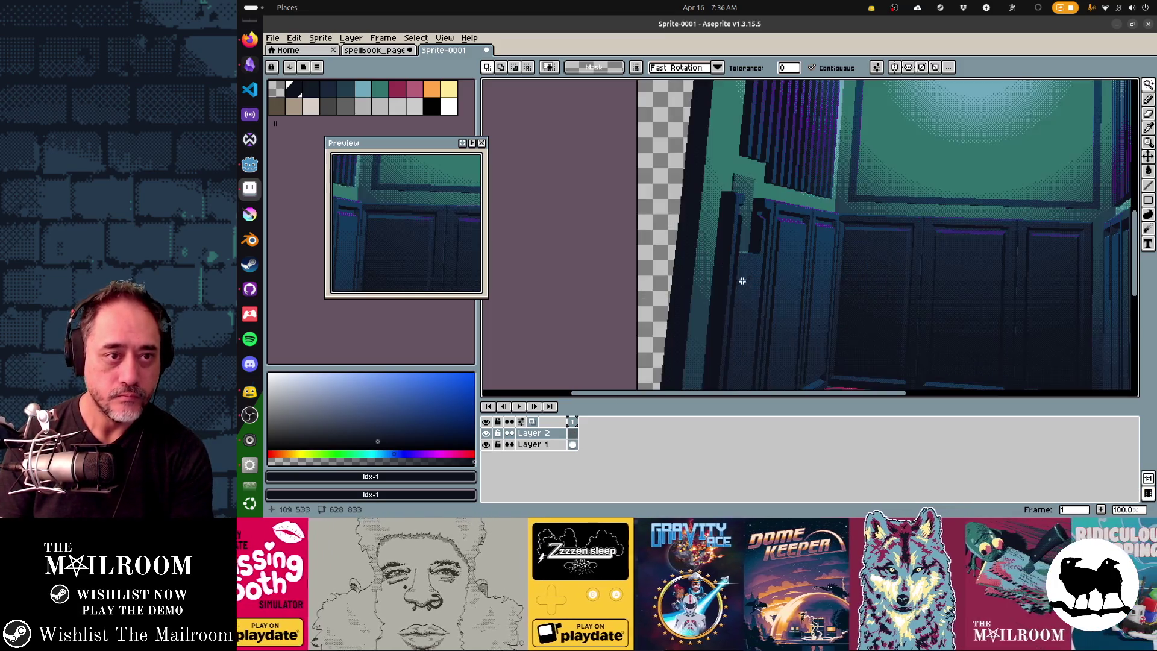
pyautogui.press('Tab')
pyautogui.scroll(1, 749, 260)
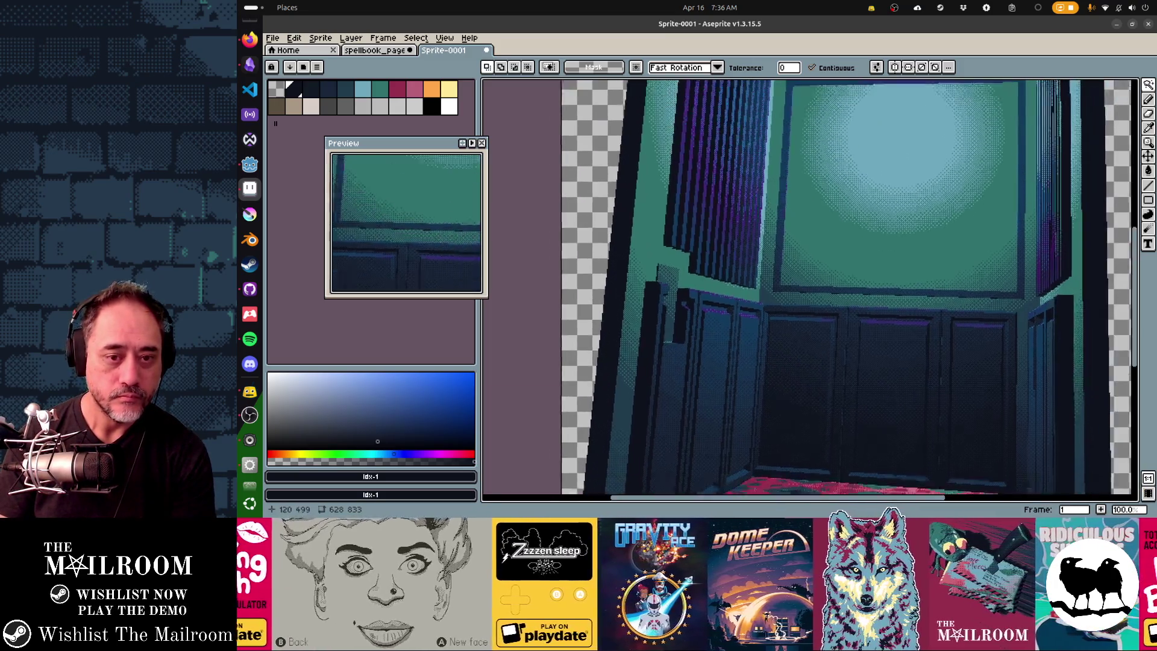
pyautogui.scroll(-1, 602, 163)
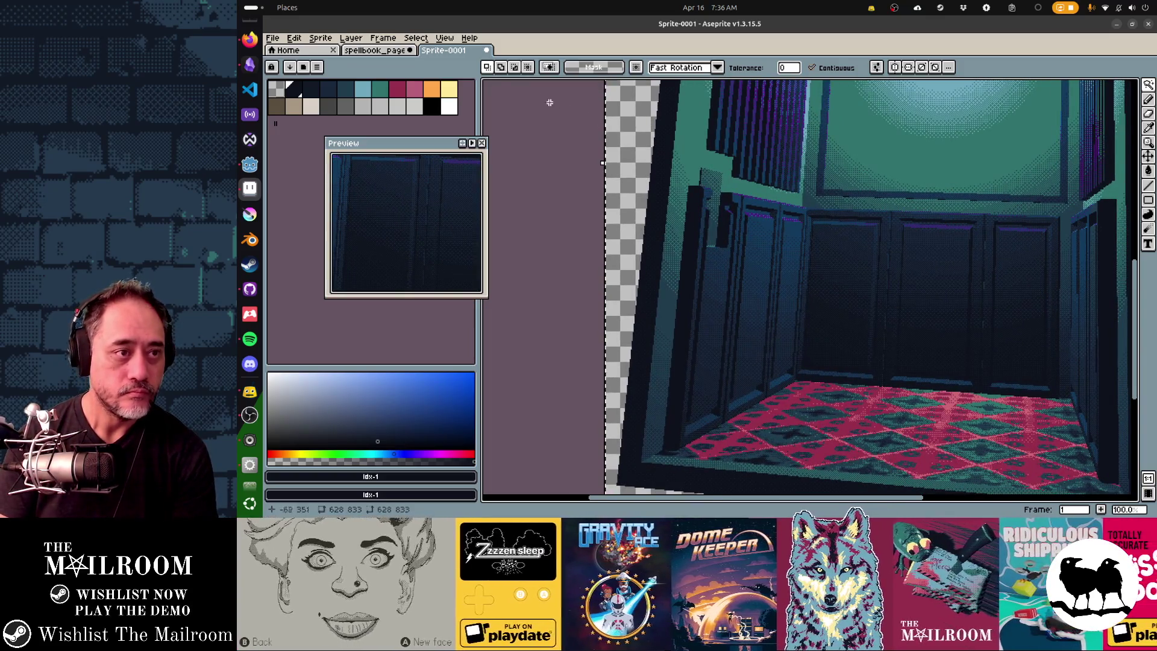
pyautogui.hotkey('ctrl', 'shift', 'Tab')
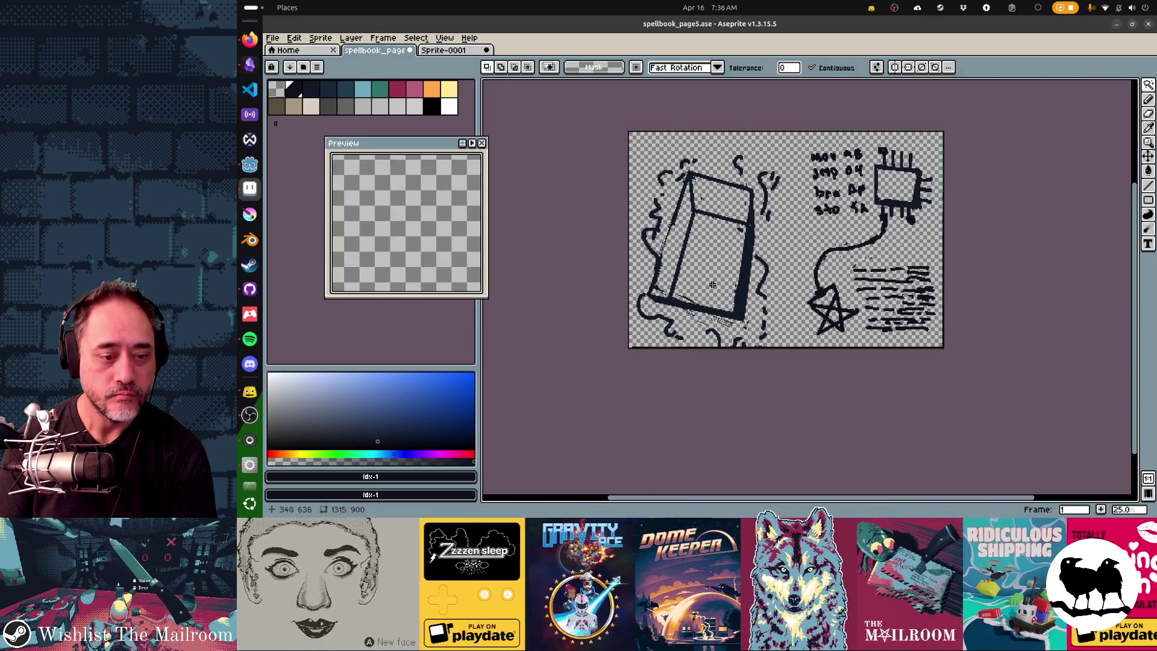
# Step: Discard the stale paste that still carried green edges on the spellbook page
pyautogui.press('Tab')
pyautogui.hotkey('ctrl', 'v')
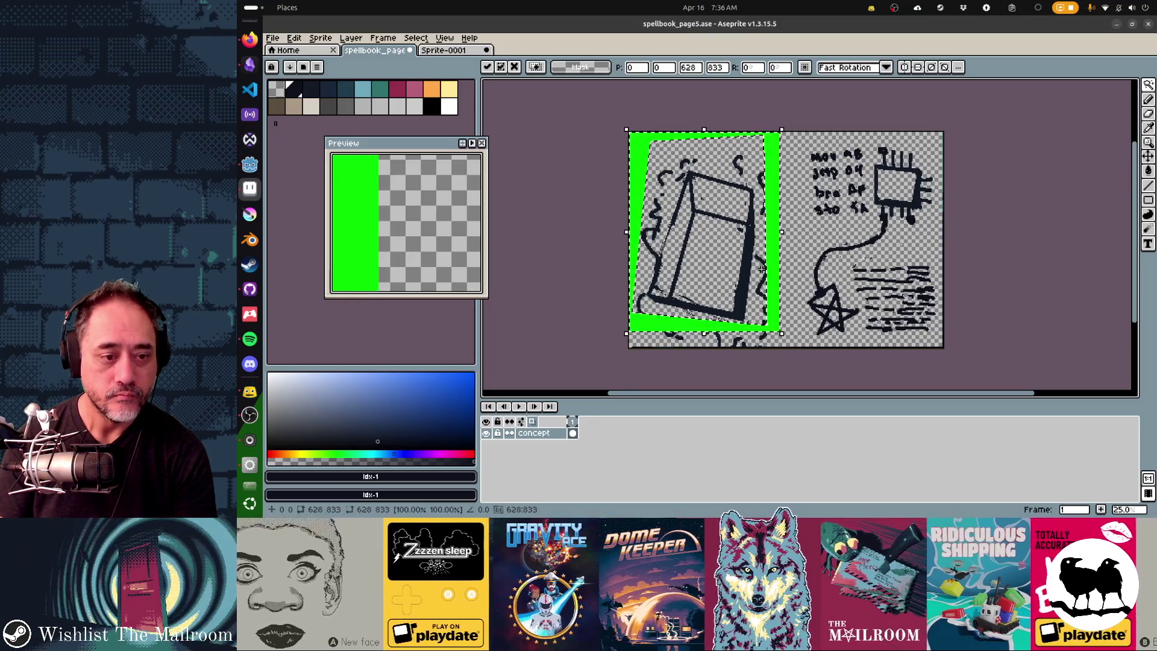
pyautogui.press('Escape')
# Step: Copy the cleaned render from Sprite-0001, dismissing the Export Sprite Sheet dialog, and paste it onto page 5
pyautogui.hotkey('ctrl', 'Tab')
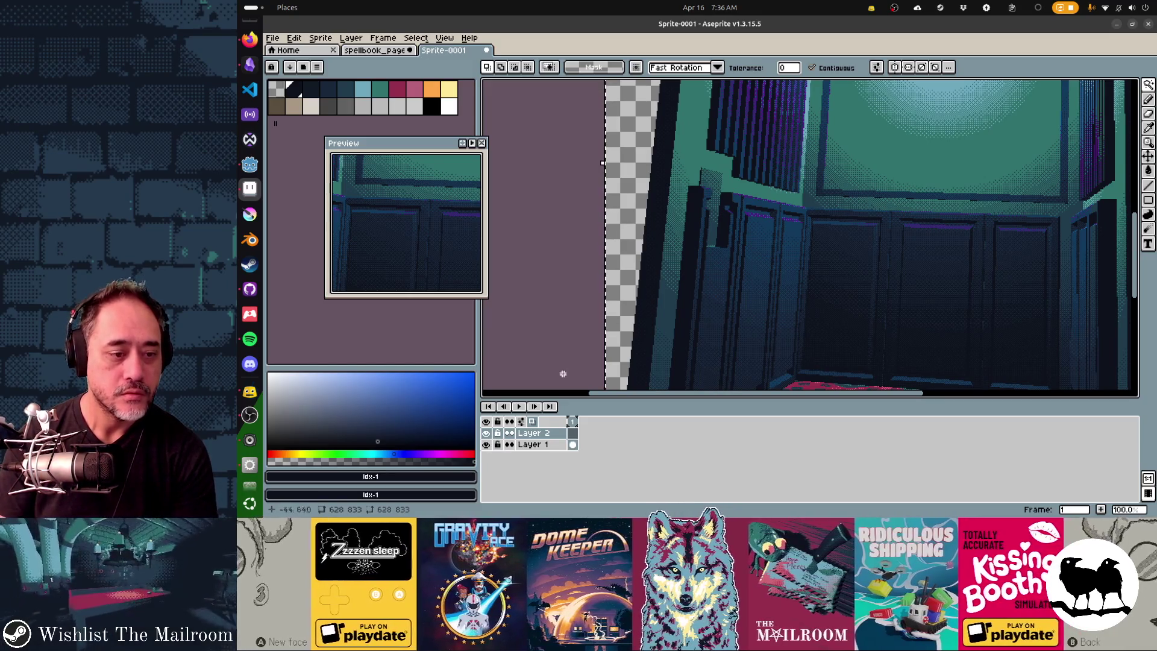
pyautogui.hotkey('ctrl', 'e')
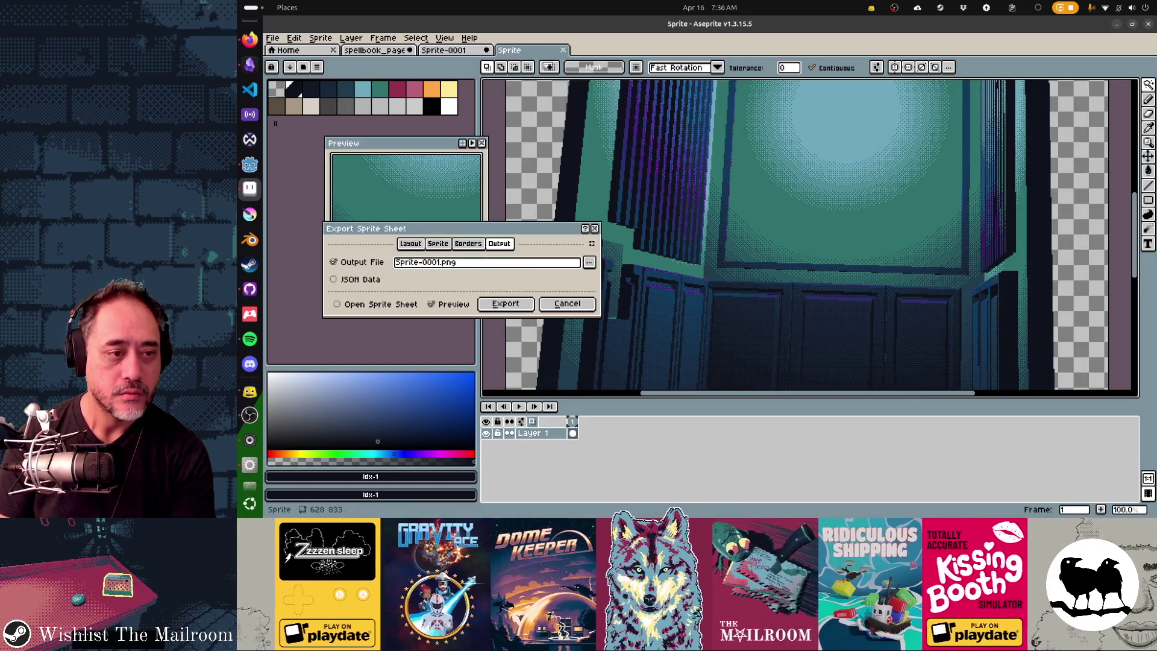
pyautogui.press('Escape')
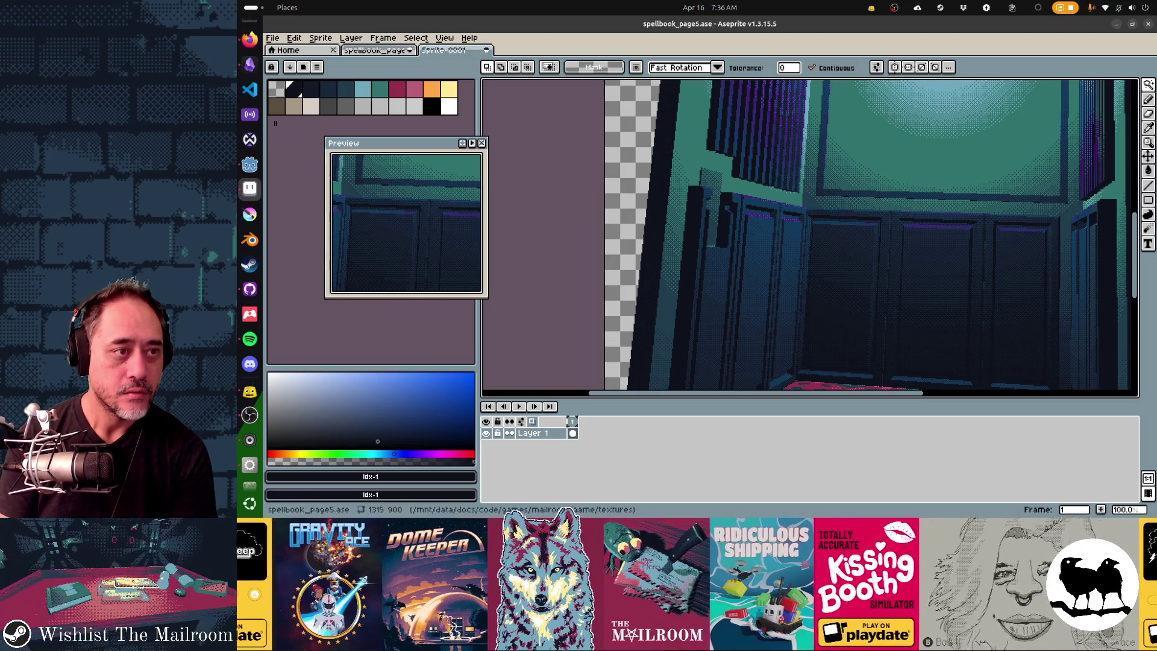
pyautogui.hotkey('ctrl', 'shift', 'Tab')
pyautogui.hotkey('ctrl', 'v')
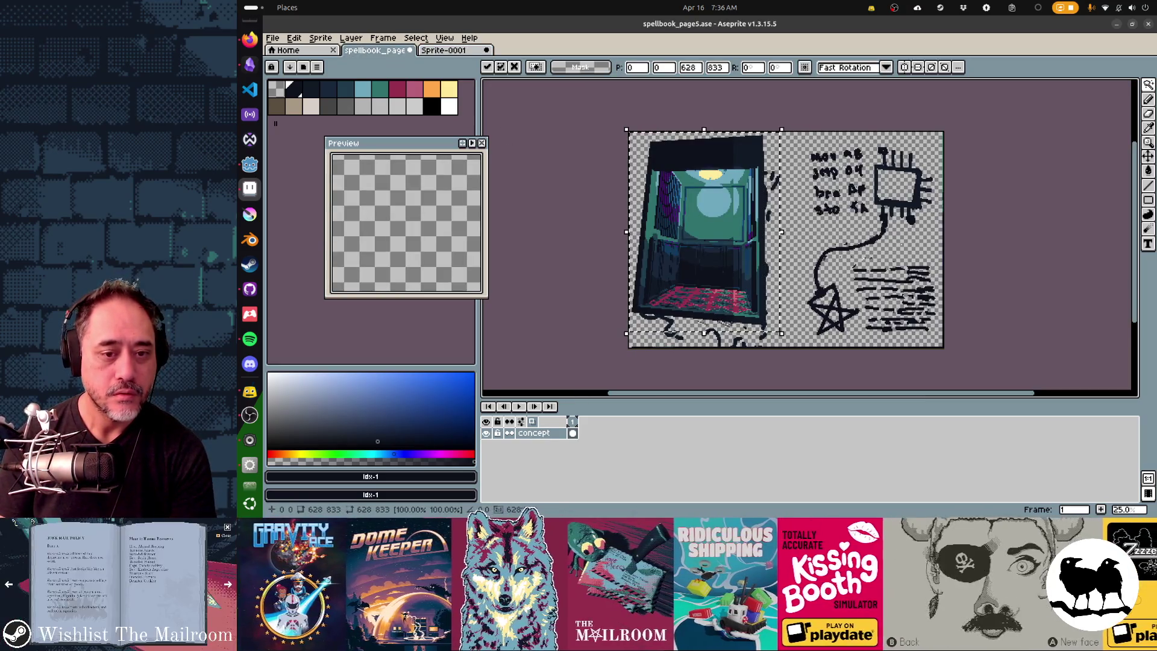
# Step: Re-paste the render, shrink it to about three-quarter size, tilt it and place it over the sketched box
pyautogui.moveTo(782, 333)
pyautogui.mouseDown()
pyautogui.moveTo(742, 281)
pyautogui.moveTo(778, 331)
pyautogui.mouseUp()
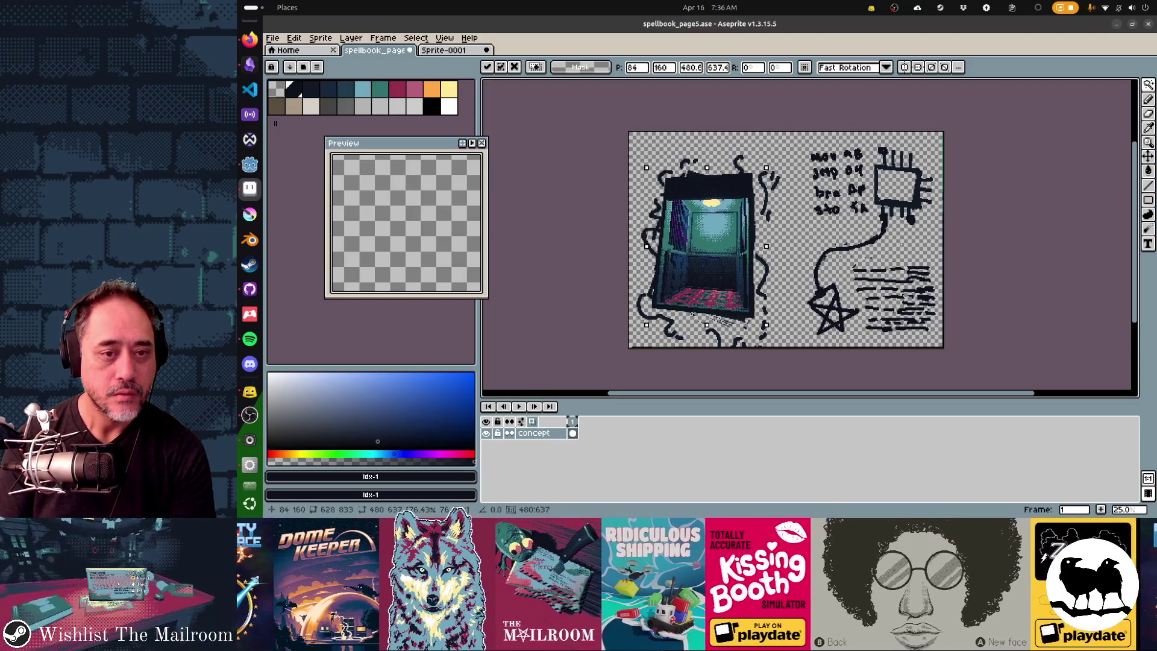
pyautogui.moveTo(767, 324); pyautogui.dragTo(767, 323)
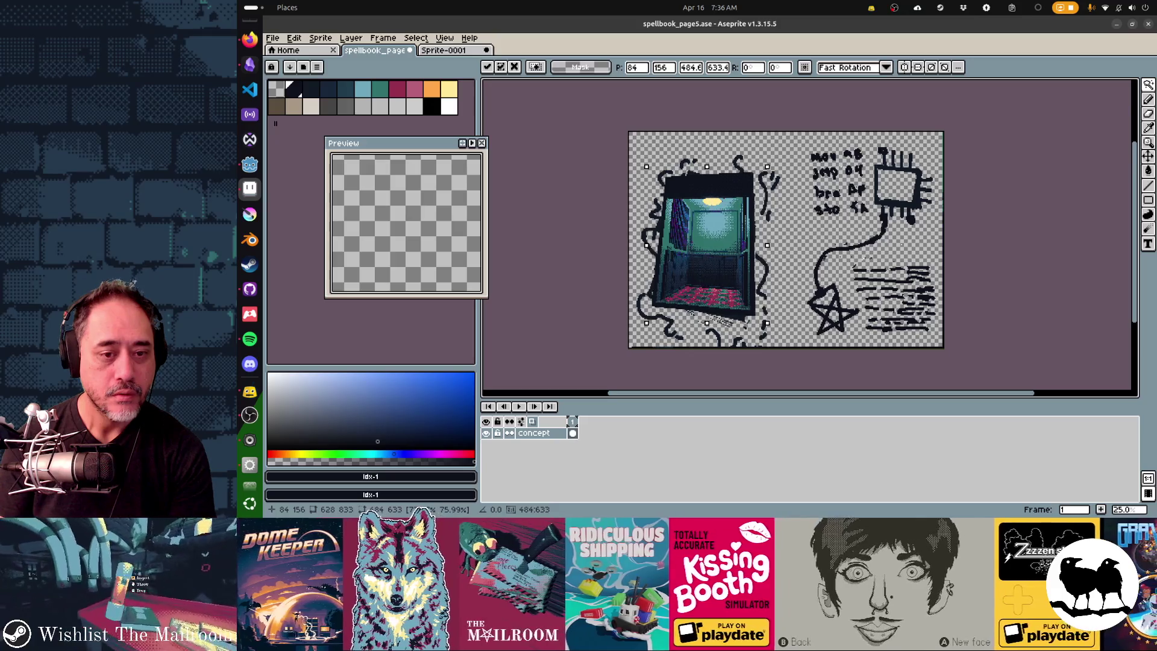
pyautogui.press('Escape')
pyautogui.hotkey('ctrl', 'v')
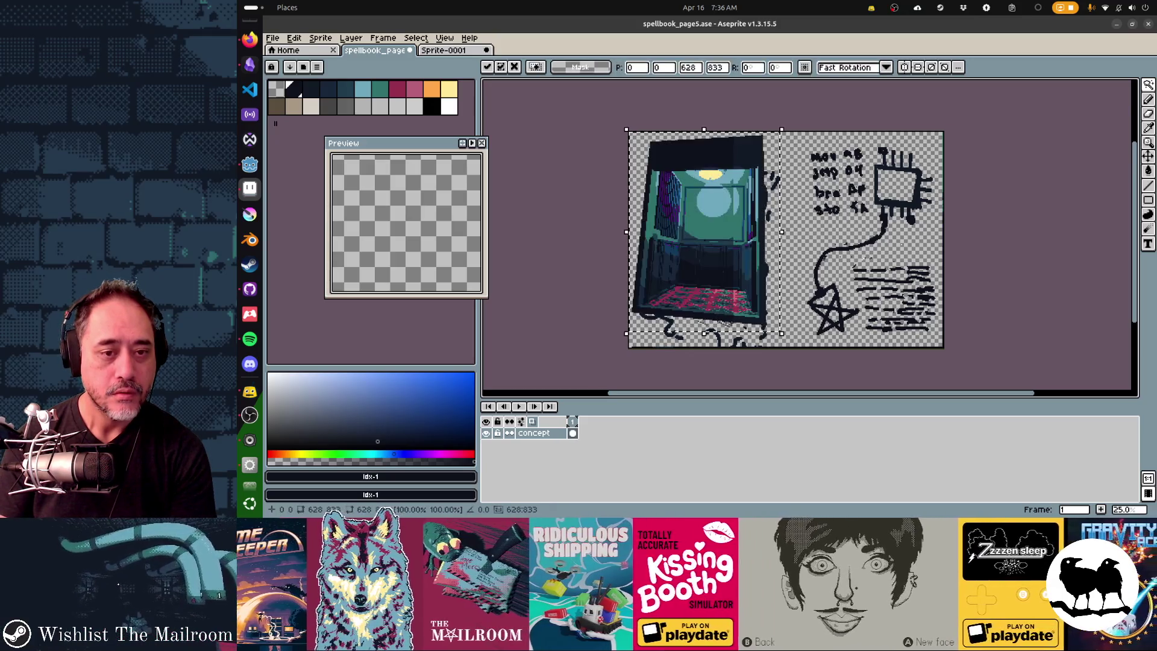
pyautogui.moveTo(781, 332); pyautogui.dragTo(746, 286)
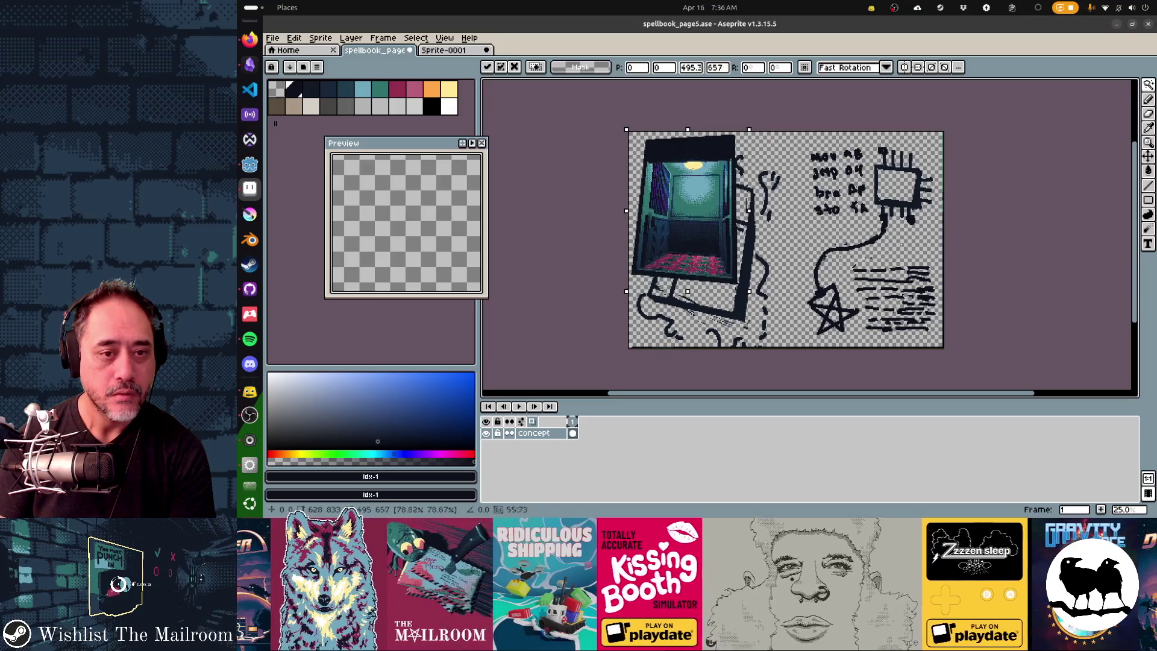
pyautogui.moveTo(620, 127); pyautogui.dragTo(632, 115)
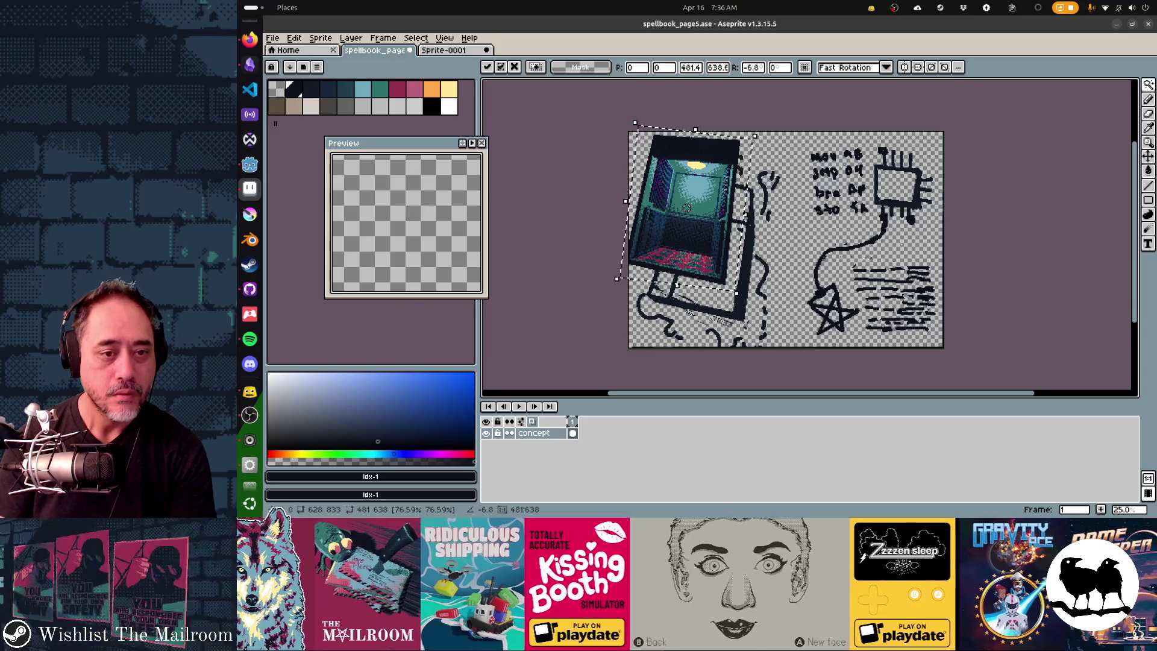
pyautogui.moveTo(686, 208); pyautogui.dragTo(711, 246)
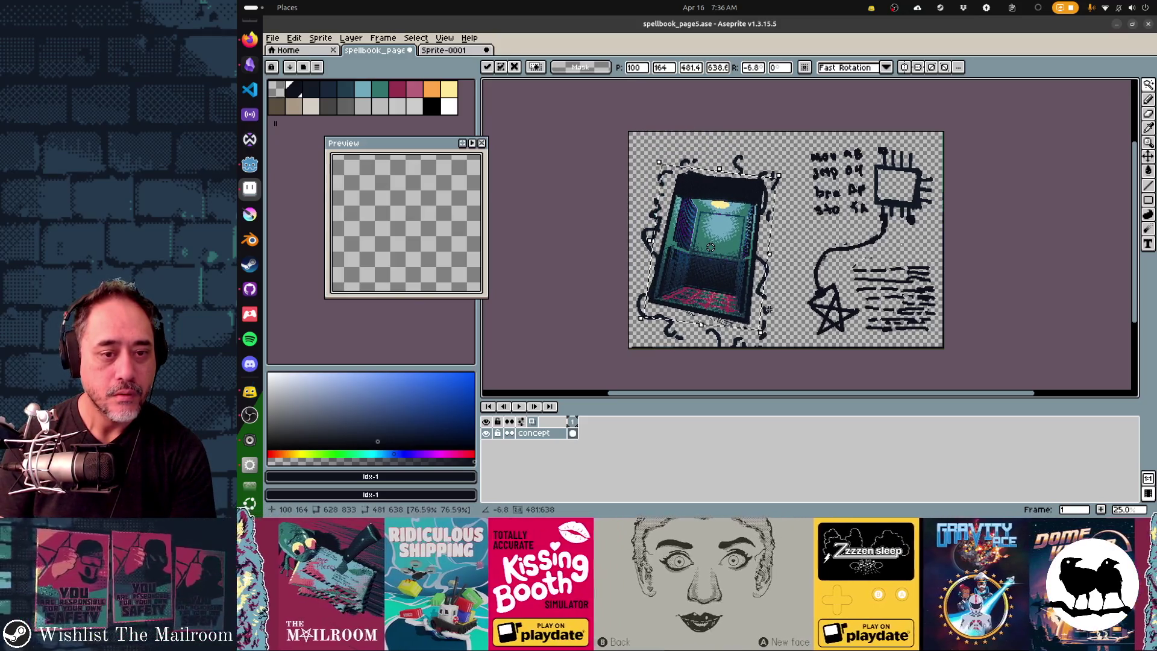
# Step: Undo a stray black Paint Bucket fill and add a new Layer 1 above the concept layer
pyautogui.press('g')
pyautogui.click(775, 336)
pyautogui.hotkey('ctrl', 'z')
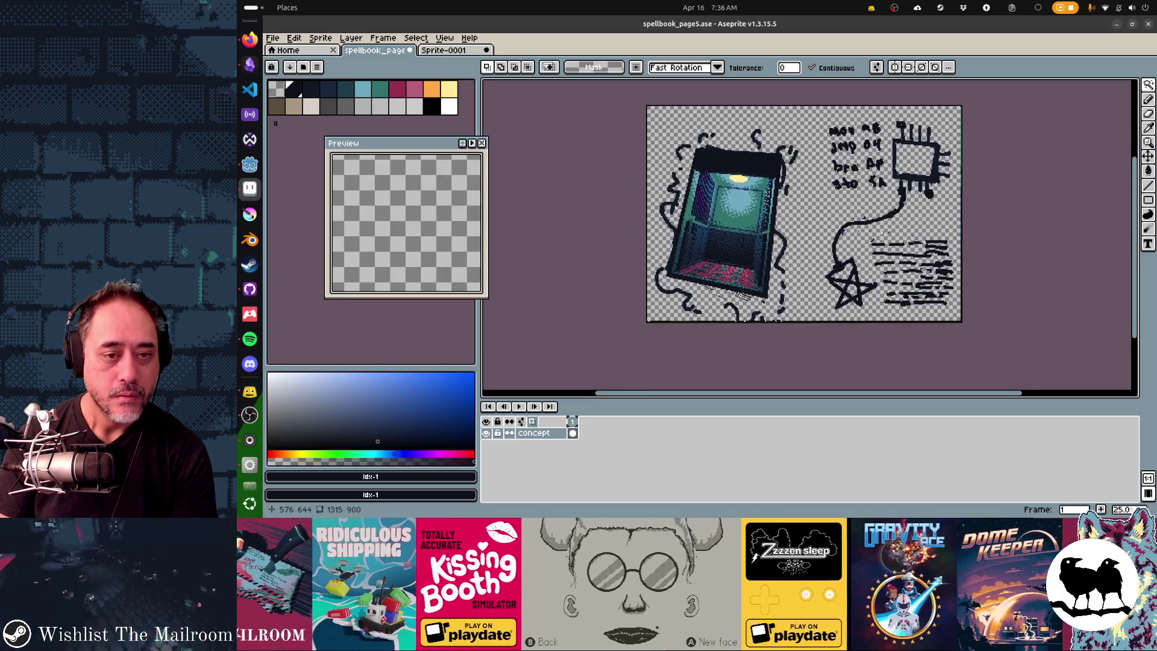
pyautogui.hotkey('shift', 'n')
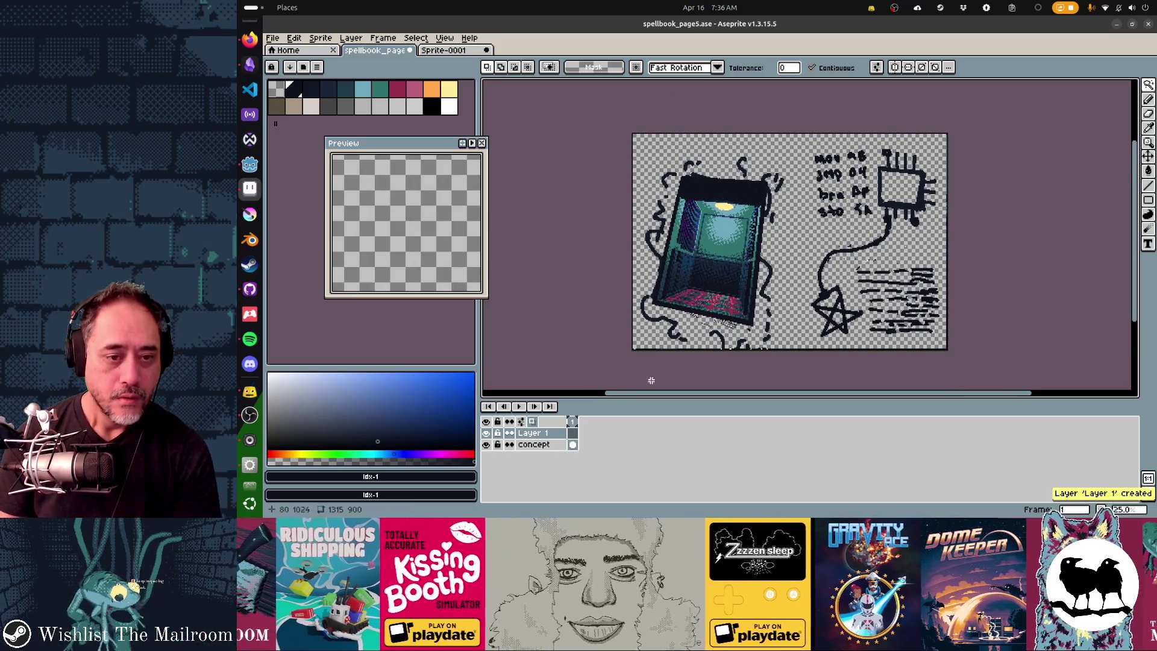
# Step: Make the concept layer semi-transparent and switch to painting on Layer 1
pyautogui.doubleClick(533, 445)
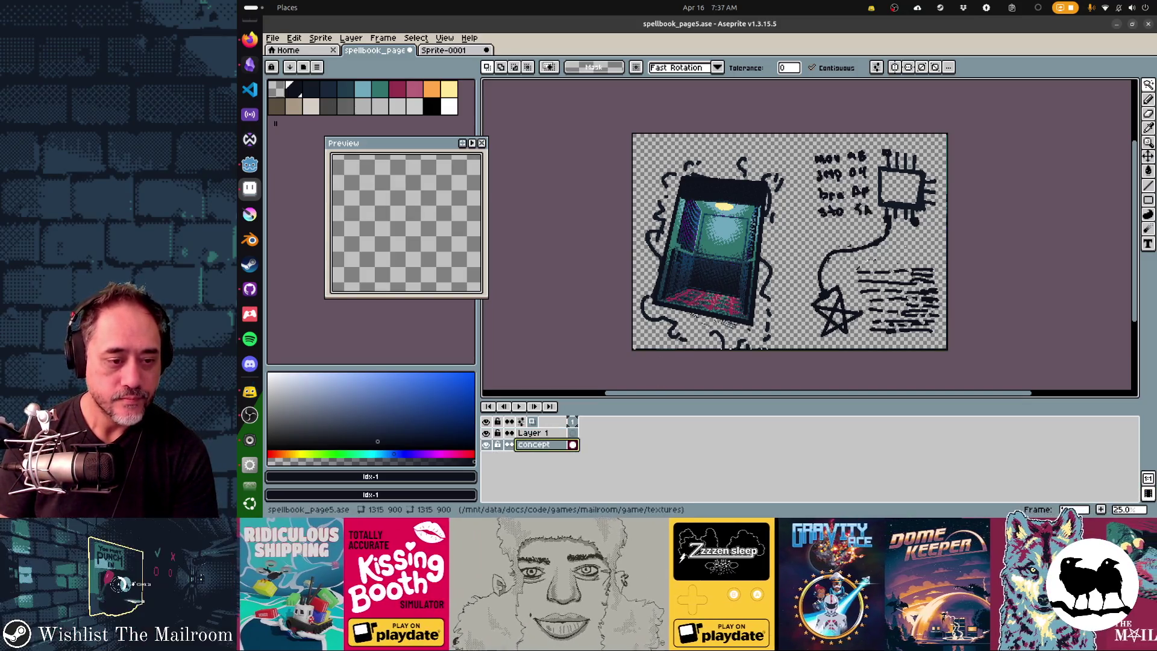
pyautogui.doubleClick(533, 444)
pyautogui.moveTo(796, 271); pyautogui.dragTo(657, 272)
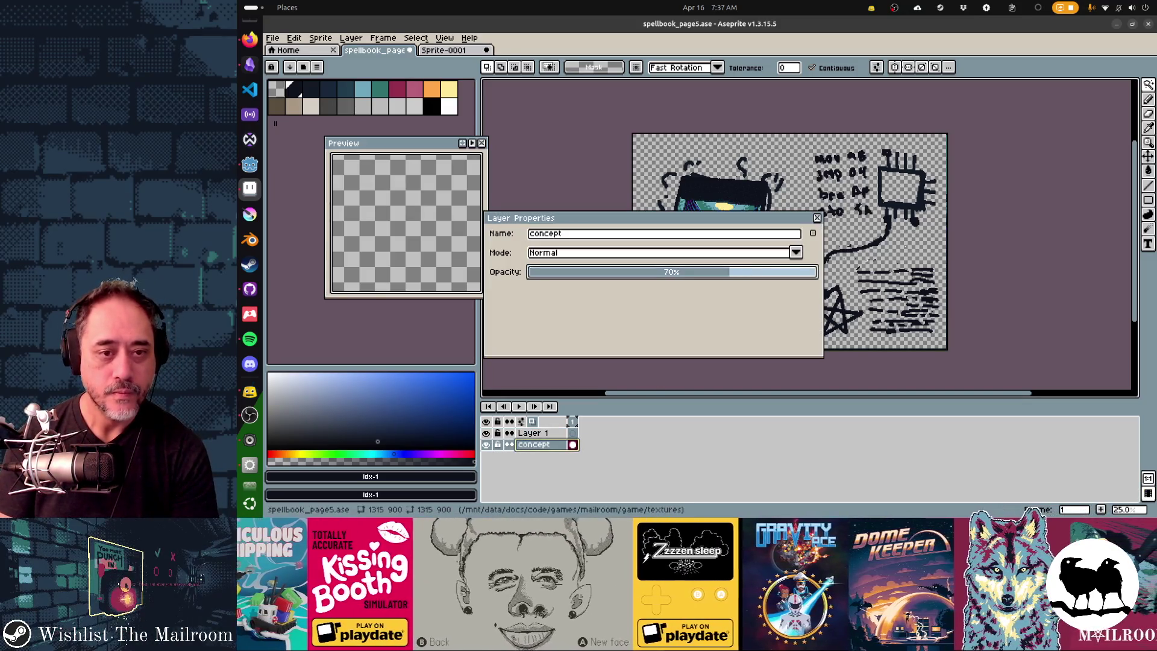
pyautogui.press('Return')
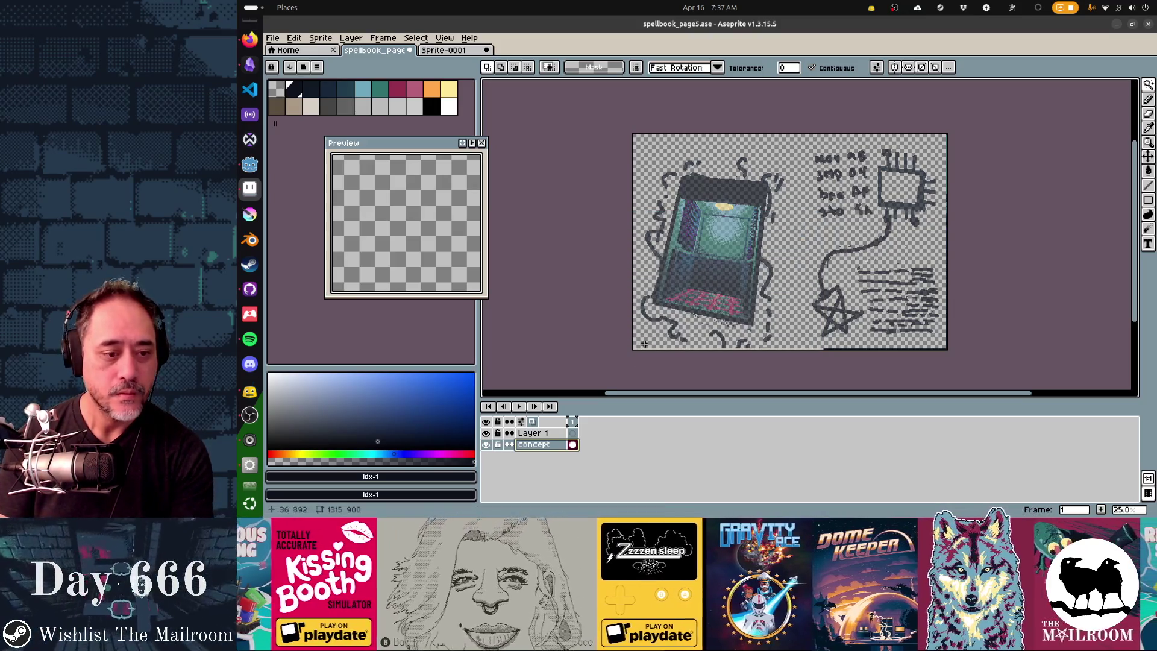
pyautogui.hotkey('alt', 'Up')
pyautogui.scroll(3, 711, 270)
pyautogui.scroll(5, 711, 269)
# Step: With the Pencil, draw straight dark lines down the box's left edge and along its bottom edge
pyautogui.press('Tab')
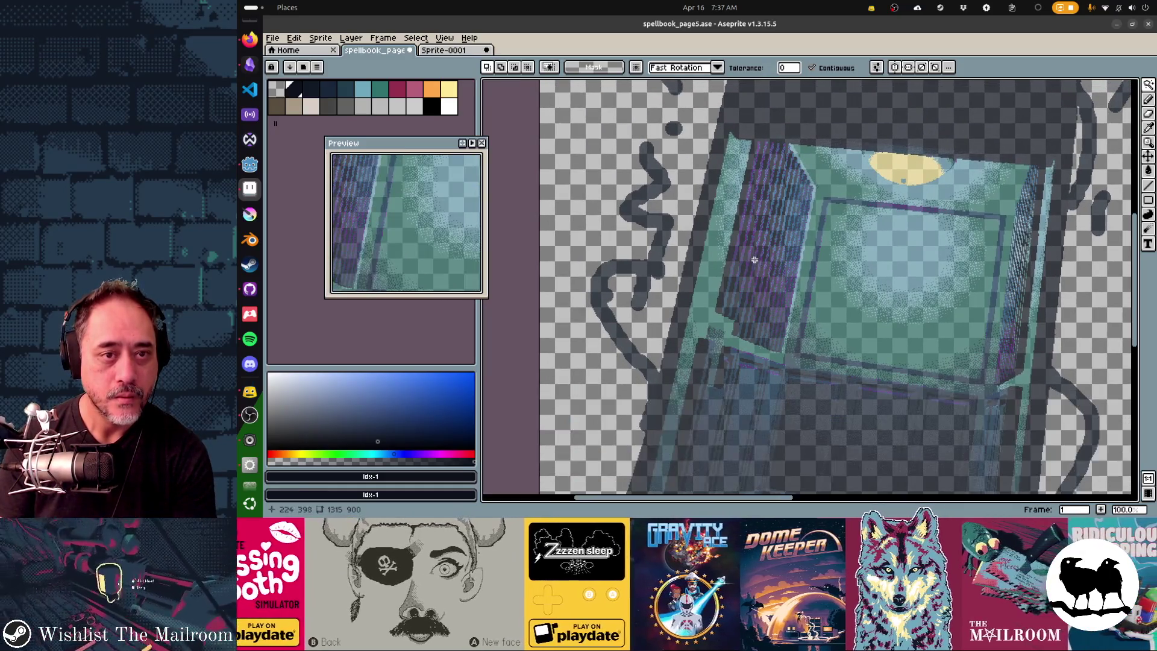
pyautogui.scroll(-2, 755, 263)
pyautogui.press('b')
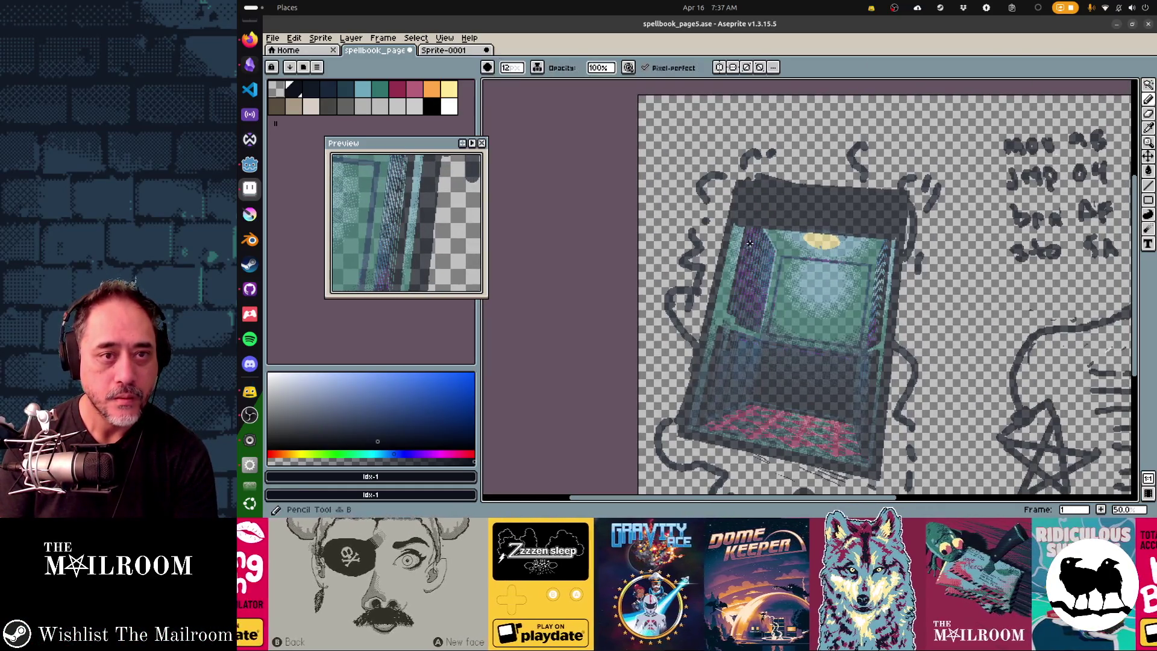
pyautogui.scroll(2, 723, 213)
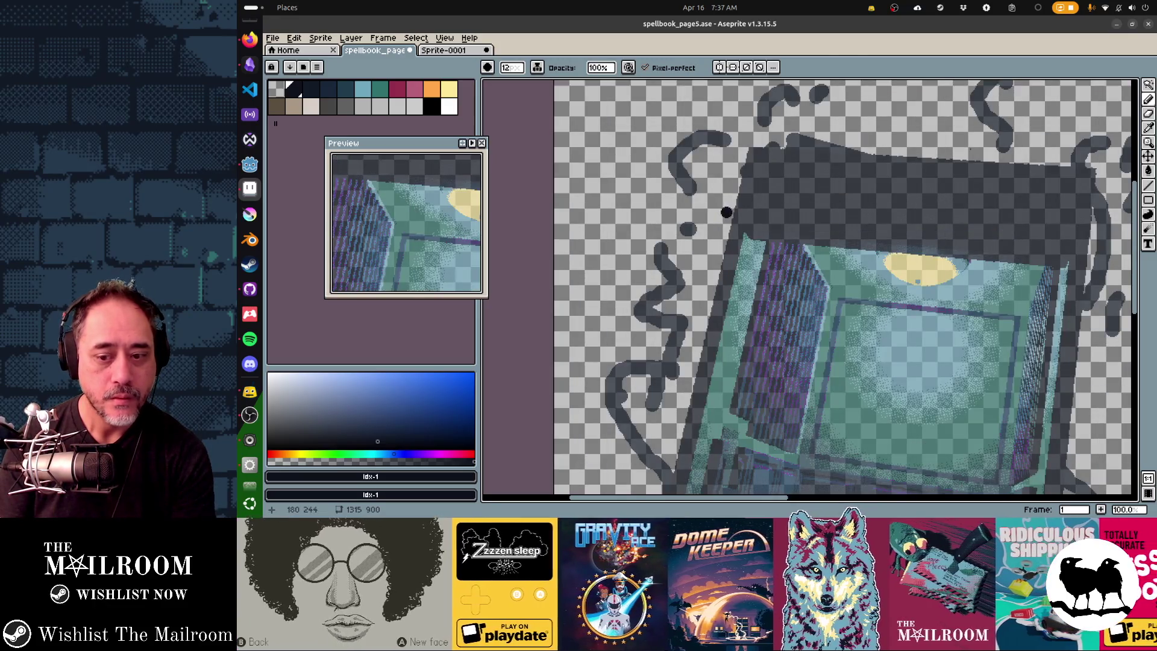
pyautogui.scroll(1, 738, 204)
pyautogui.hscroll(1, 724, 206)
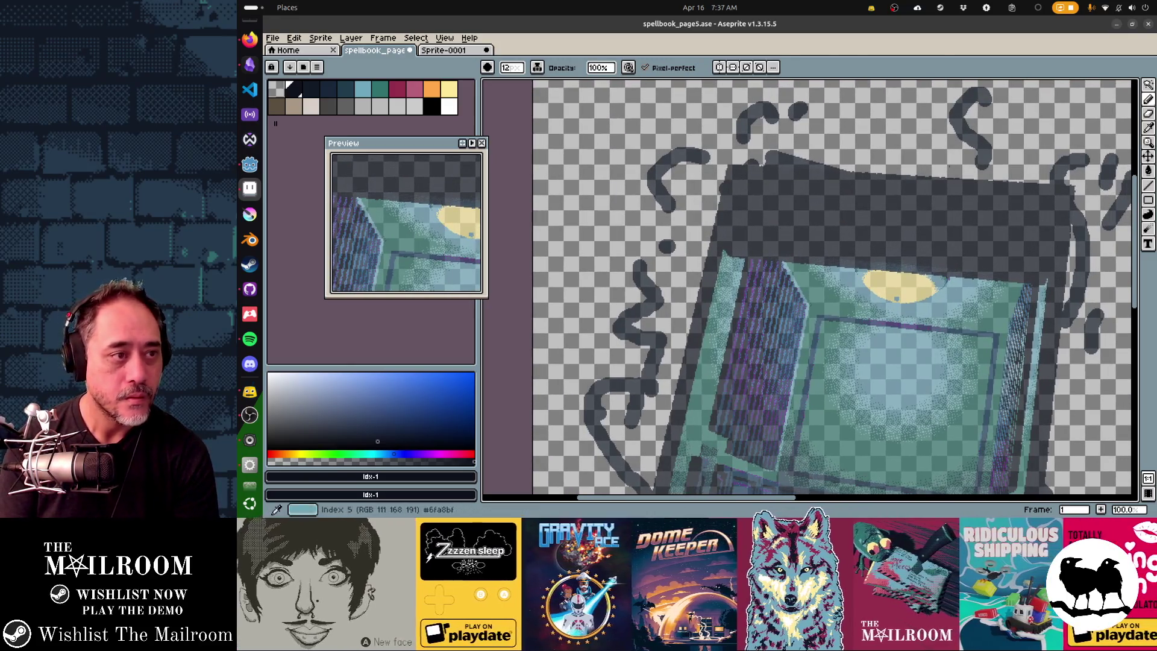
pyautogui.moveTo(744, 215); pyautogui.dragTo(1132, 483)
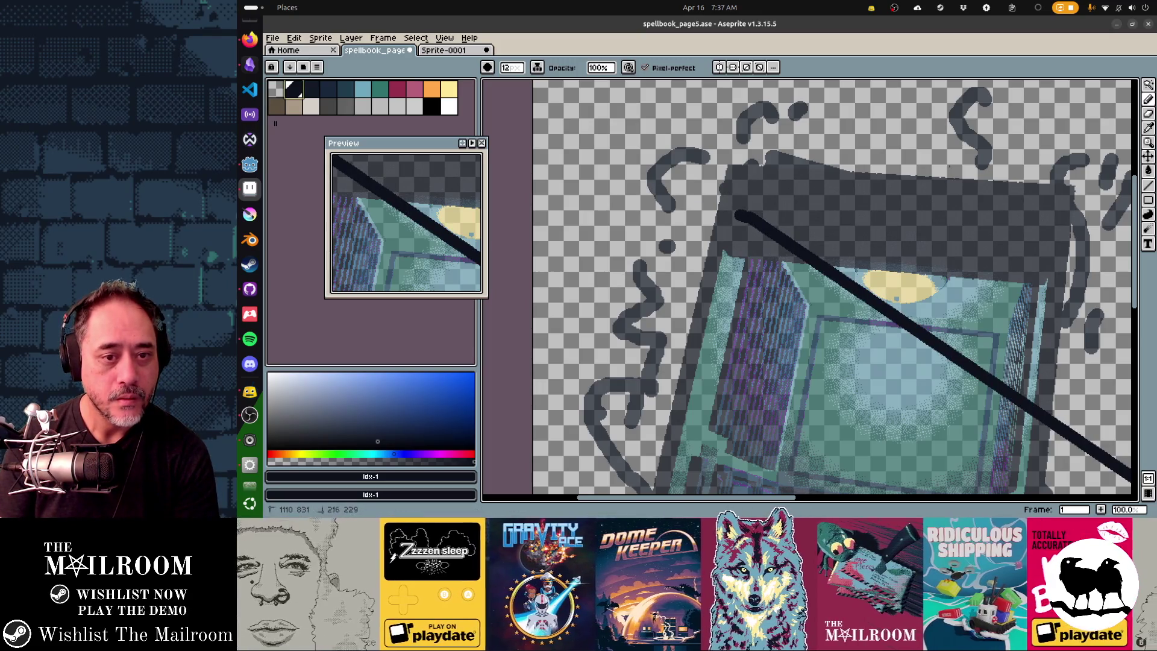
pyautogui.hotkey('ctrl', 'z')
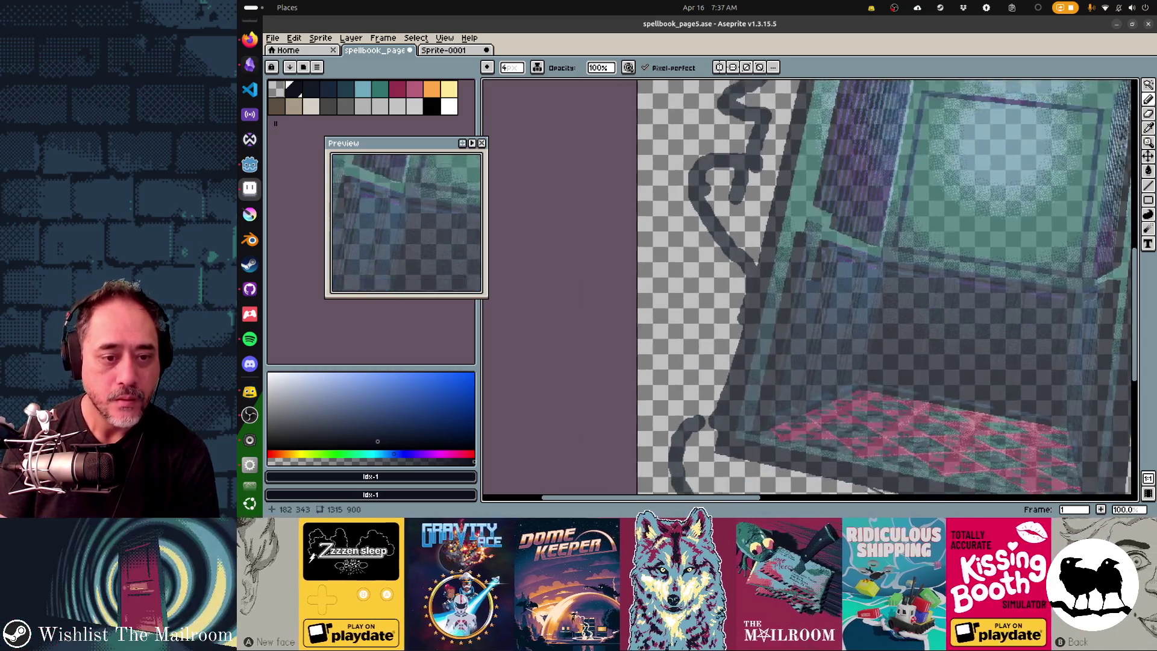
pyautogui.moveTo(728, 398); pyautogui.dragTo(854, 172)
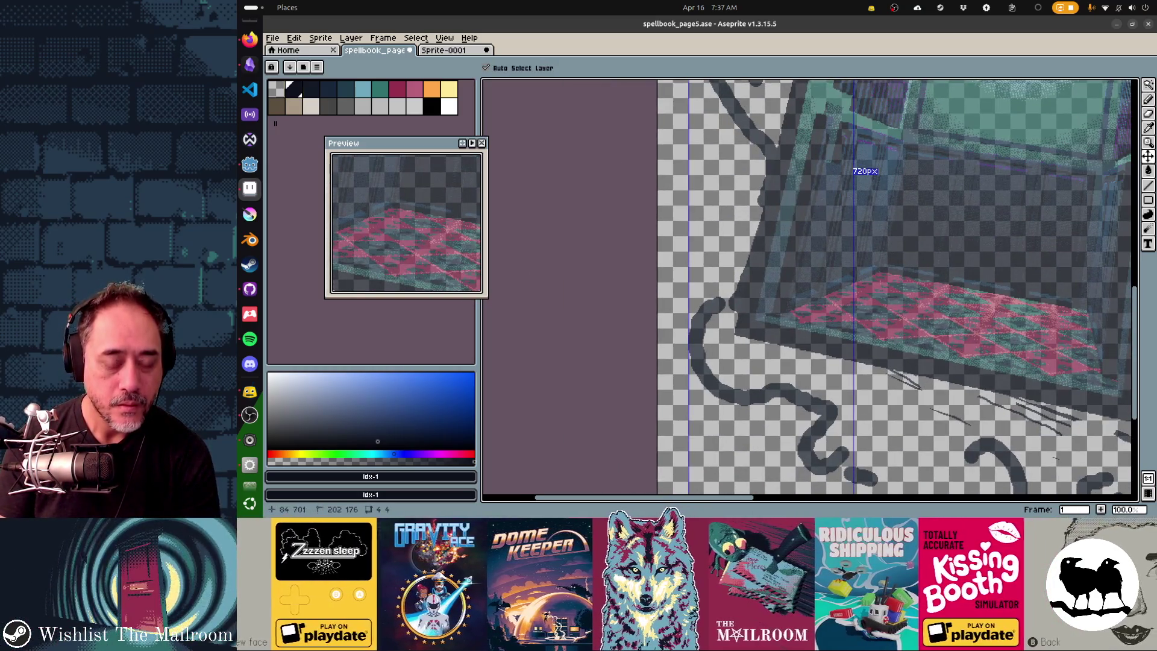
pyautogui.moveTo(793, 82); pyautogui.dragTo(737, 334)
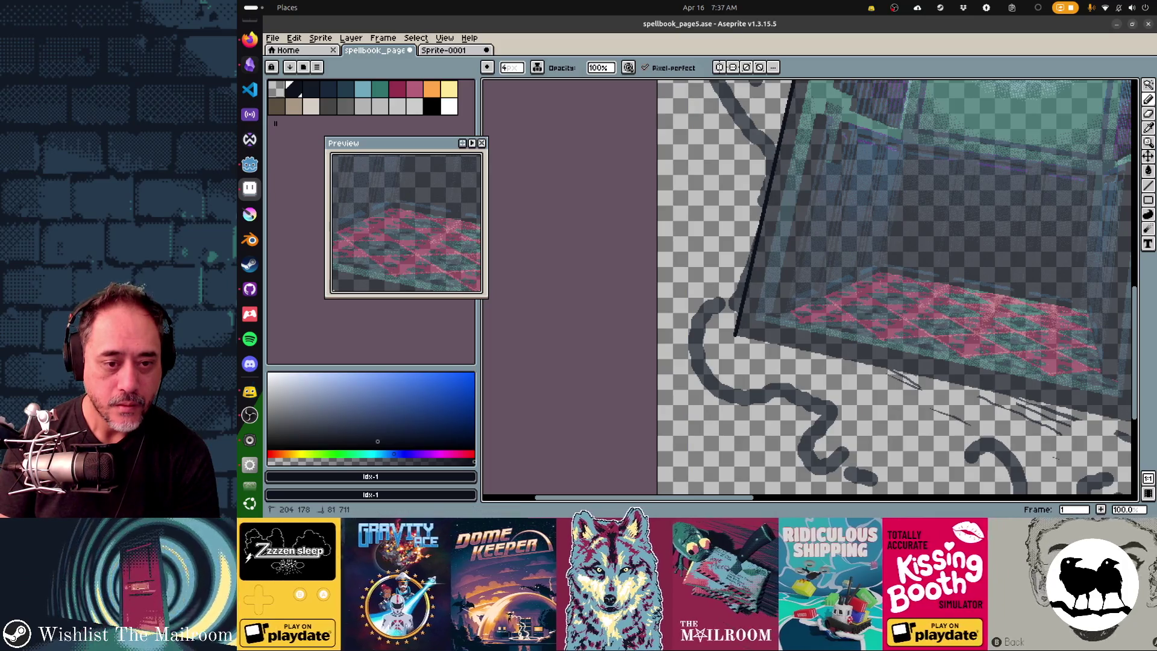
pyautogui.moveTo(905, 398); pyautogui.dragTo(633, 326)
pyautogui.keyDown('shift'); pyautogui.click(870, 327); pyautogui.keyUp('shift')
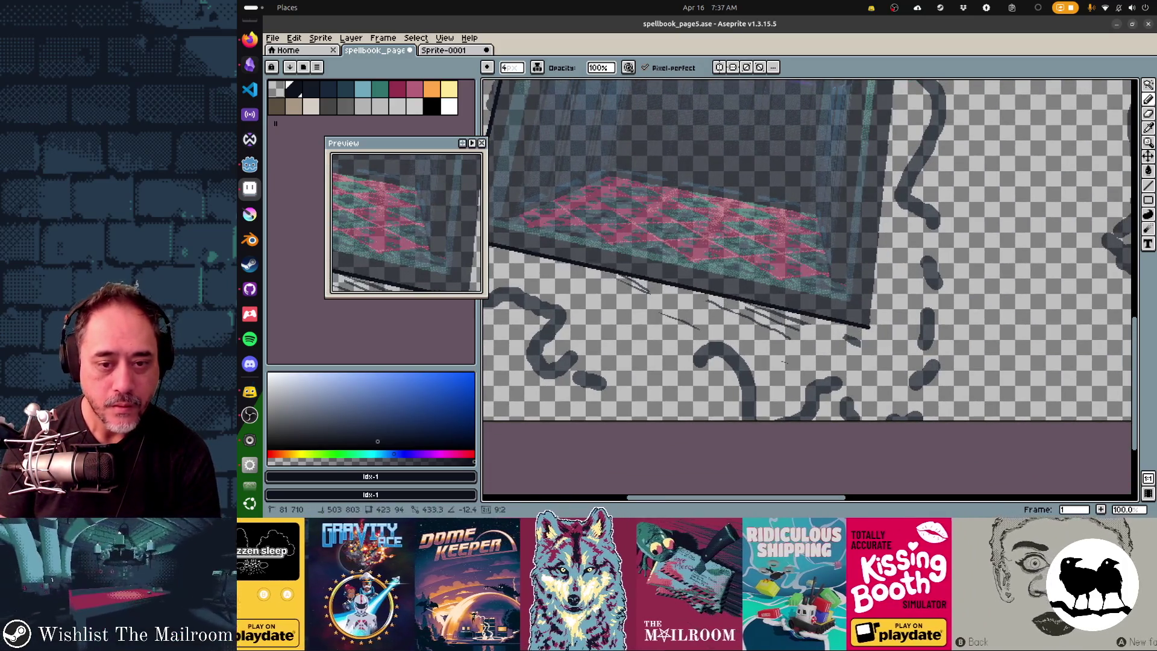
# Step: Draw straight outline lines along the box's right and top edges
pyautogui.moveTo(783, 362); pyautogui.dragTo(1082, 403)
pyautogui.moveTo(813, 271); pyautogui.dragTo(808, 315)
pyautogui.keyDown('shift'); pyautogui.click(834, 210); pyautogui.keyUp('shift')
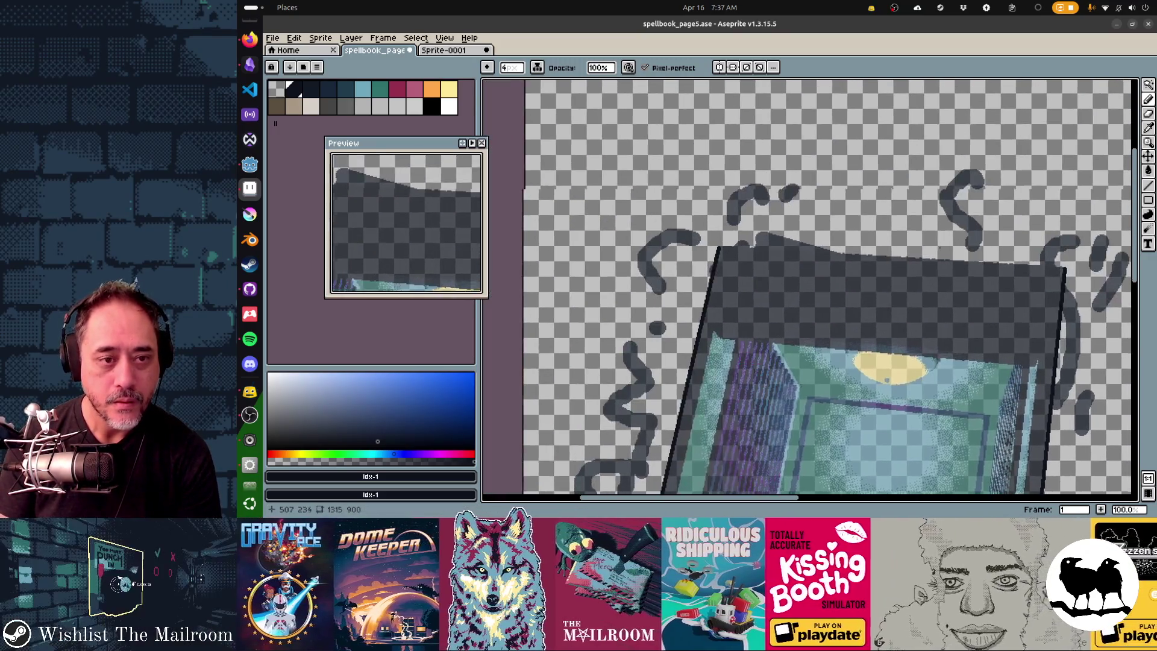
pyautogui.moveTo(633, 317)
pyautogui.mouseDown()
pyautogui.moveTo(869, 379)
pyautogui.moveTo(895, 136)
pyautogui.mouseUp()
pyautogui.keyDown('shift'); pyautogui.click(719, 251); pyautogui.keyUp('shift')
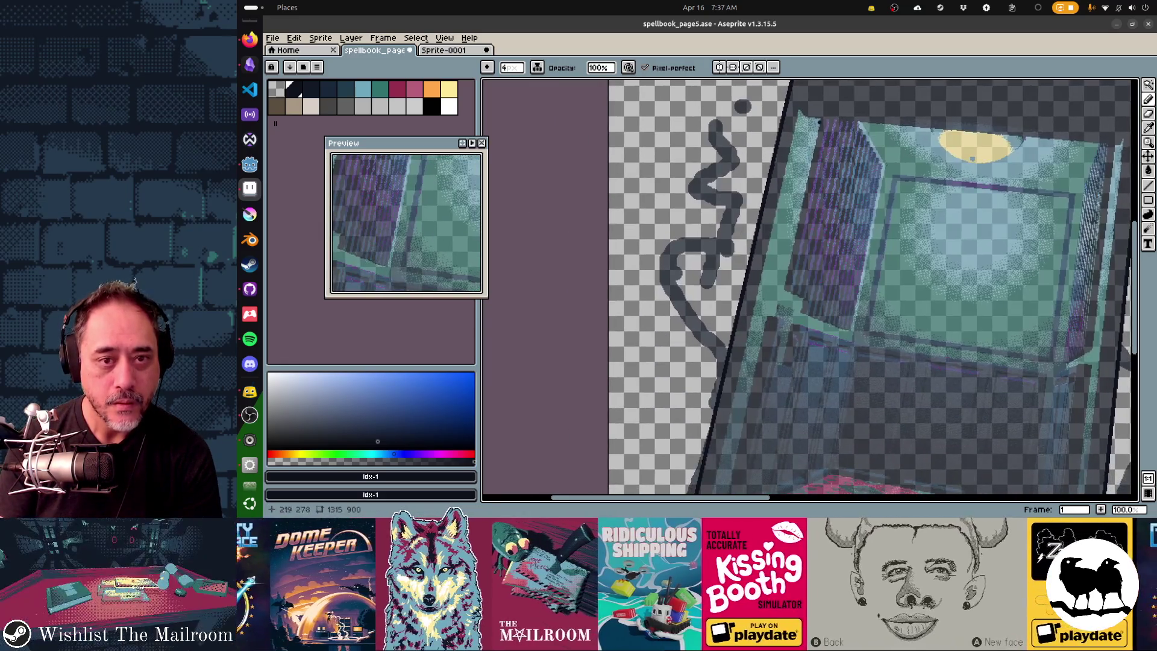
# Step: Draw a line outward from the pink floor's corner
pyautogui.moveTo(1031, 198); pyautogui.dragTo(868, 167)
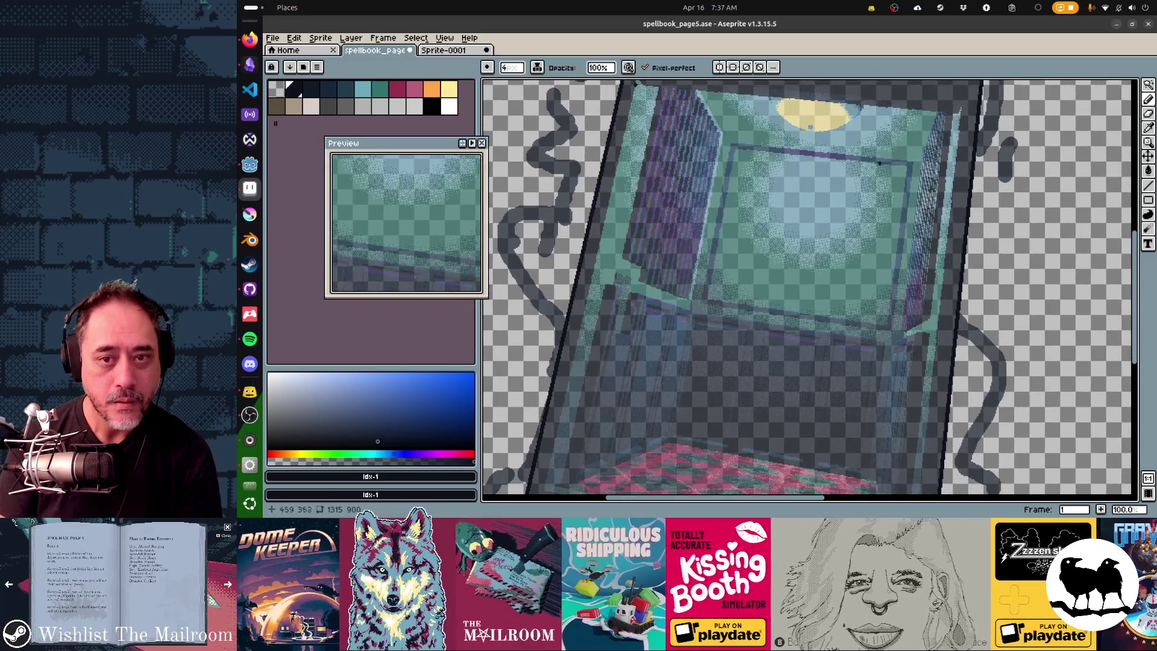
pyautogui.moveTo(814, 361)
pyautogui.mouseDown()
pyautogui.moveTo(832, 280)
pyautogui.moveTo(832, 154)
pyautogui.mouseUp()
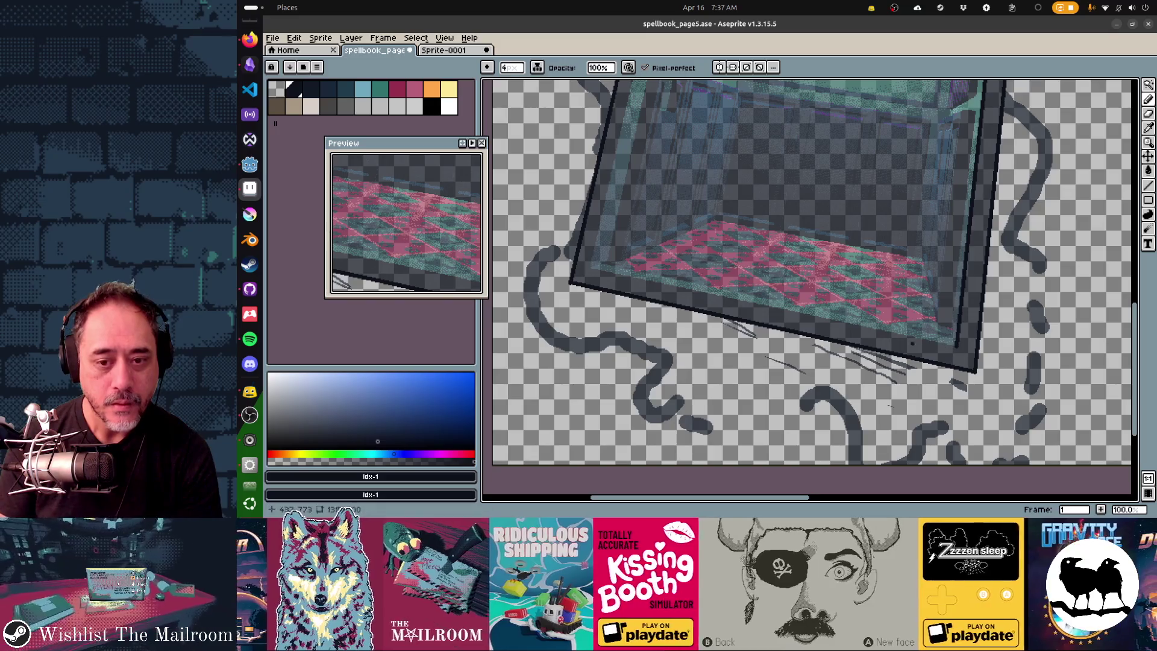
pyautogui.moveTo(814, 136); pyautogui.dragTo(814, 470)
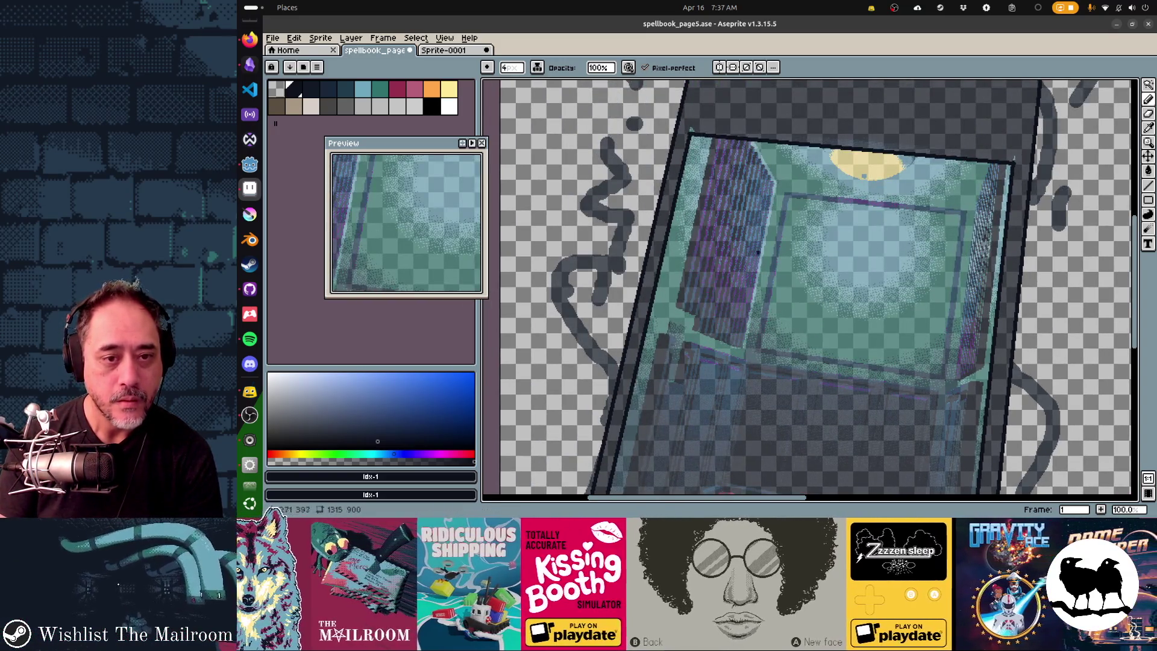
pyautogui.moveTo(745, 243); pyautogui.dragTo(788, 220)
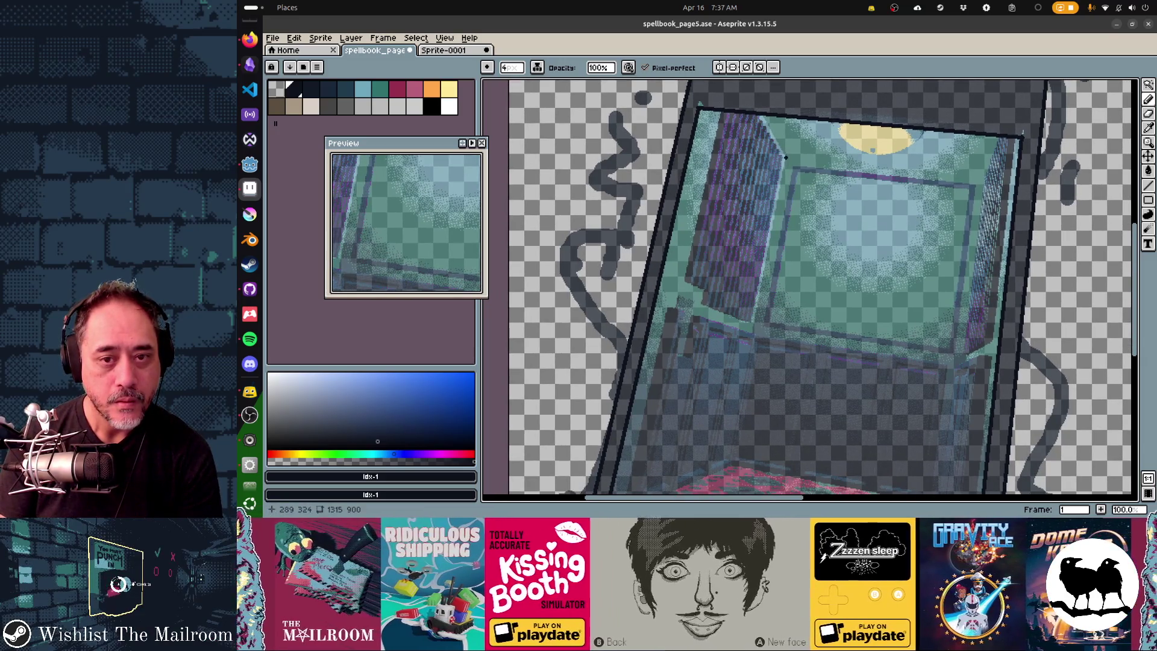
pyautogui.moveTo(815, 434); pyautogui.dragTo(813, 344)
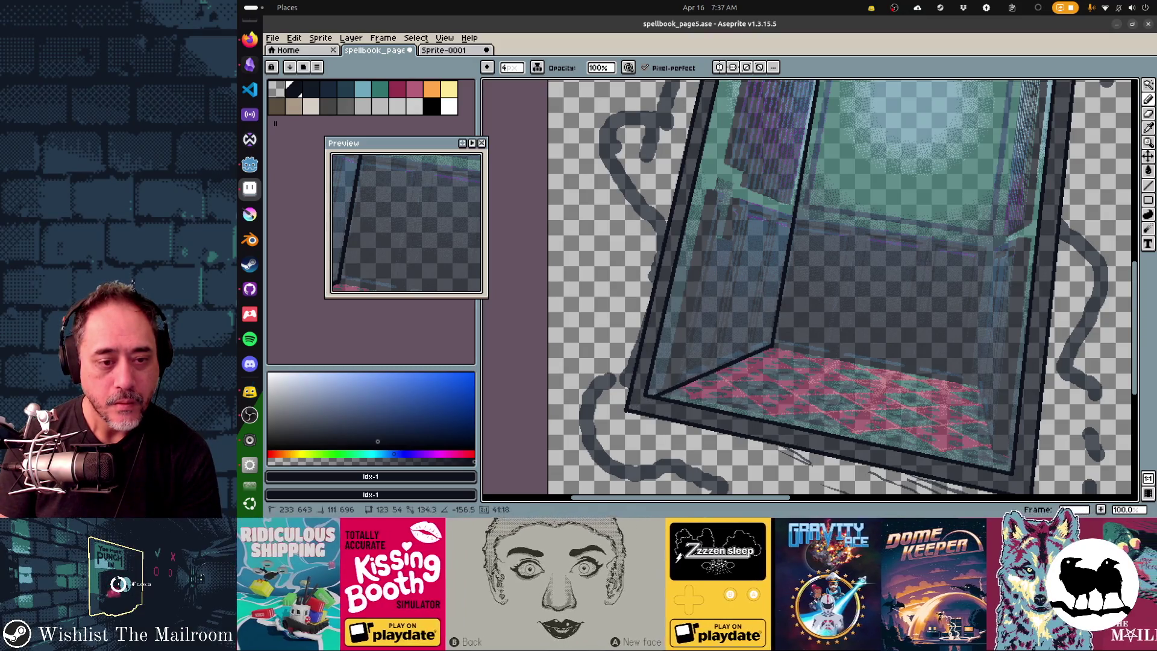
pyautogui.moveTo(773, 346); pyautogui.dragTo(977, 386)
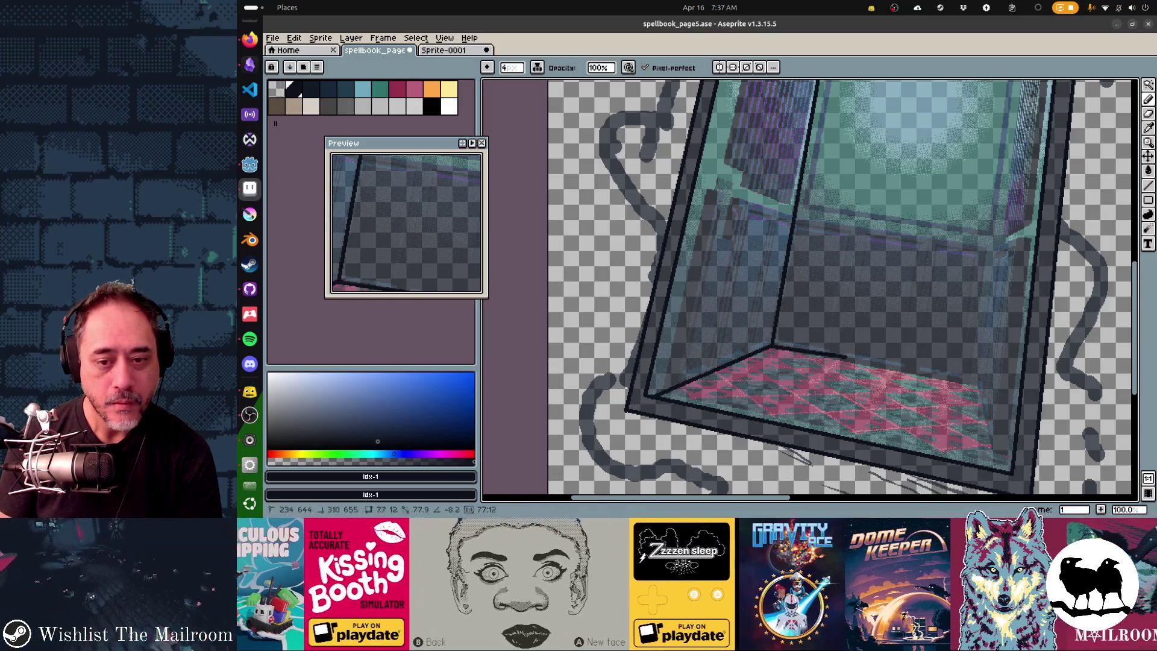
pyautogui.scroll(-3, 875, 368)
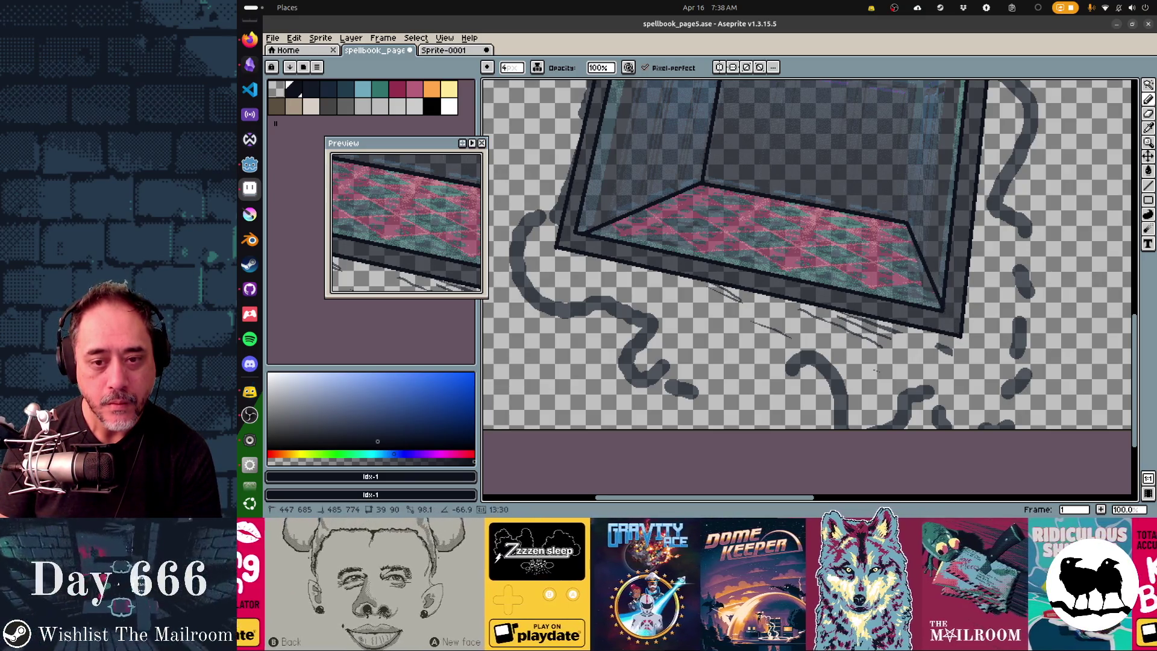
pyautogui.scroll(3, 874, 369)
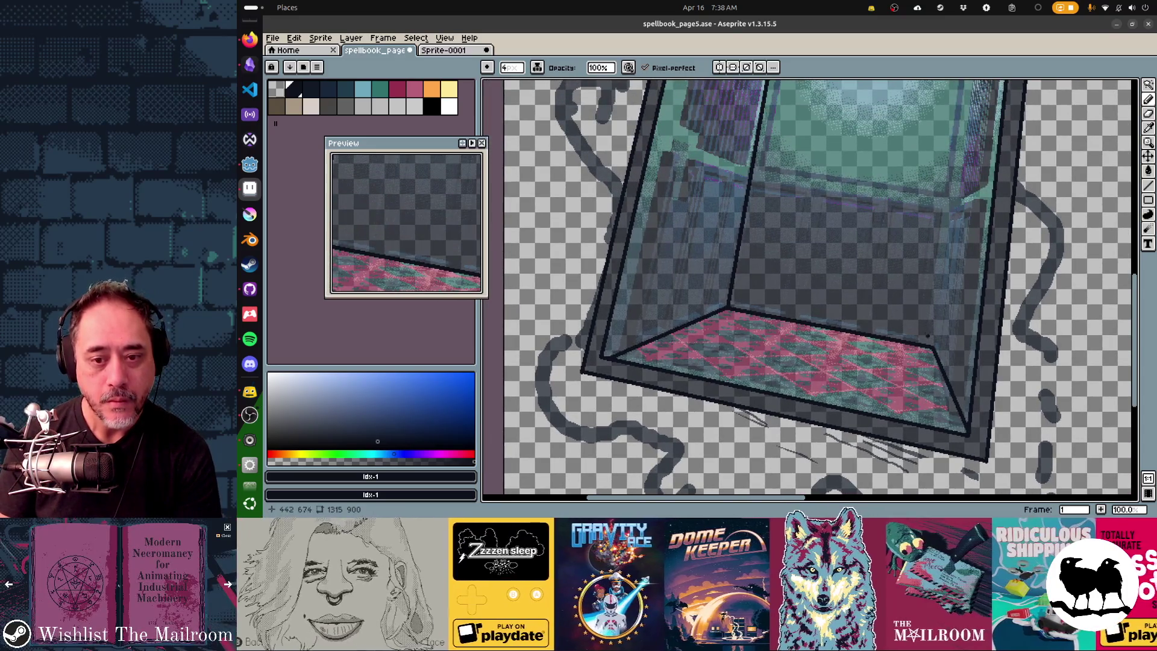
pyautogui.scroll(2, 810, 288)
pyautogui.scroll(2, 809, 288)
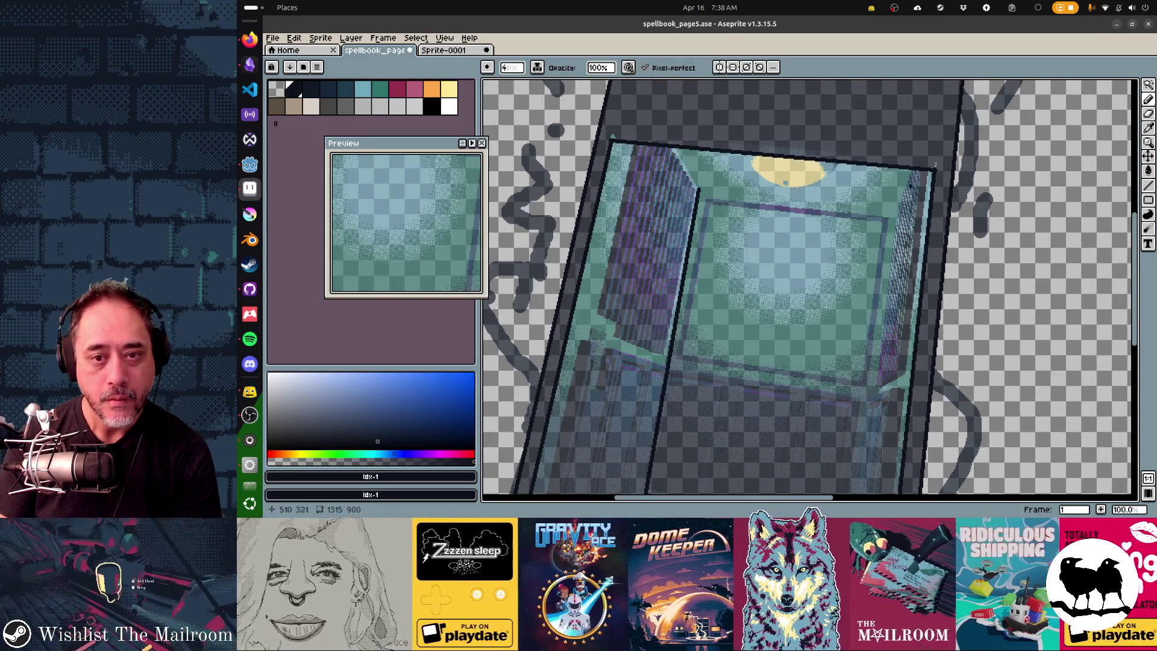
pyautogui.scroll(2, 809, 288)
pyautogui.scroll(-2, 809, 288)
pyautogui.scroll(2, 809, 287)
pyautogui.scroll(1, 808, 288)
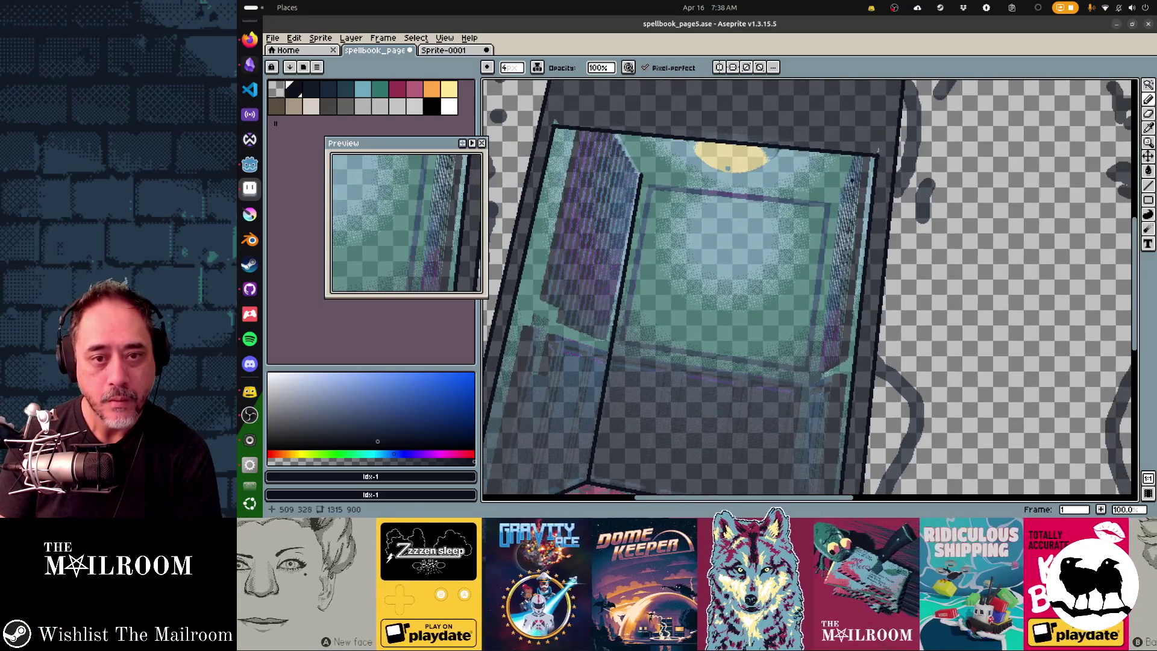
# Step: Narrow and shift the right wall, then draw lines down the right wall and along the back wall's top
pyautogui.moveTo(855, 271); pyautogui.dragTo(843, 272)
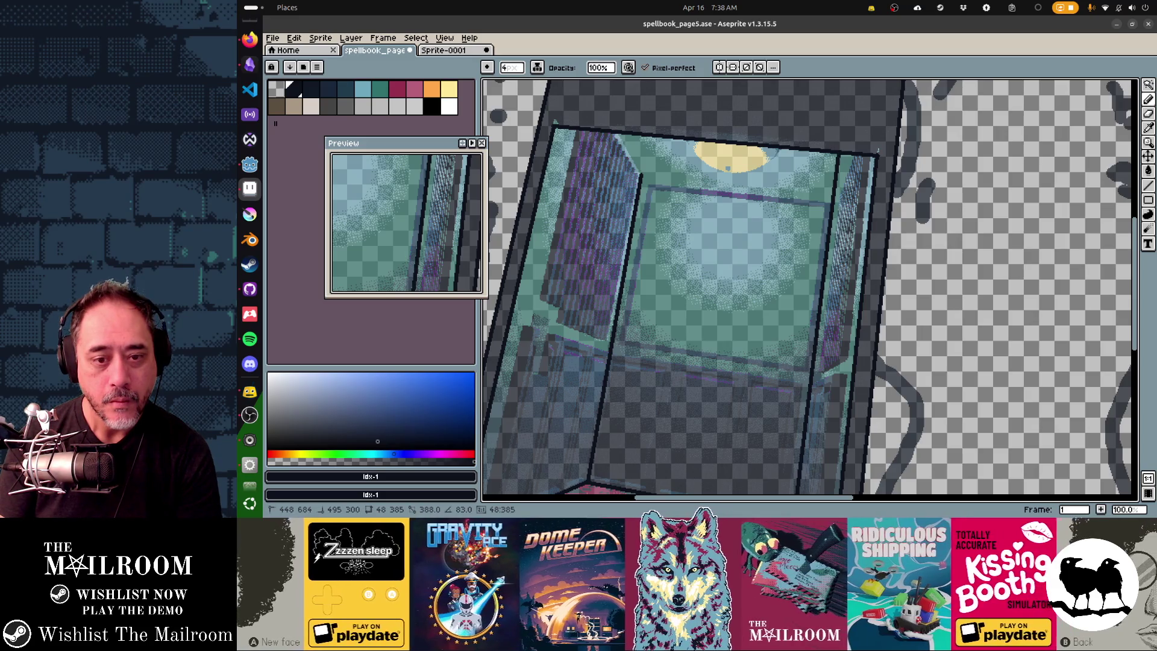
pyautogui.moveTo(841, 152); pyautogui.dragTo(844, 154)
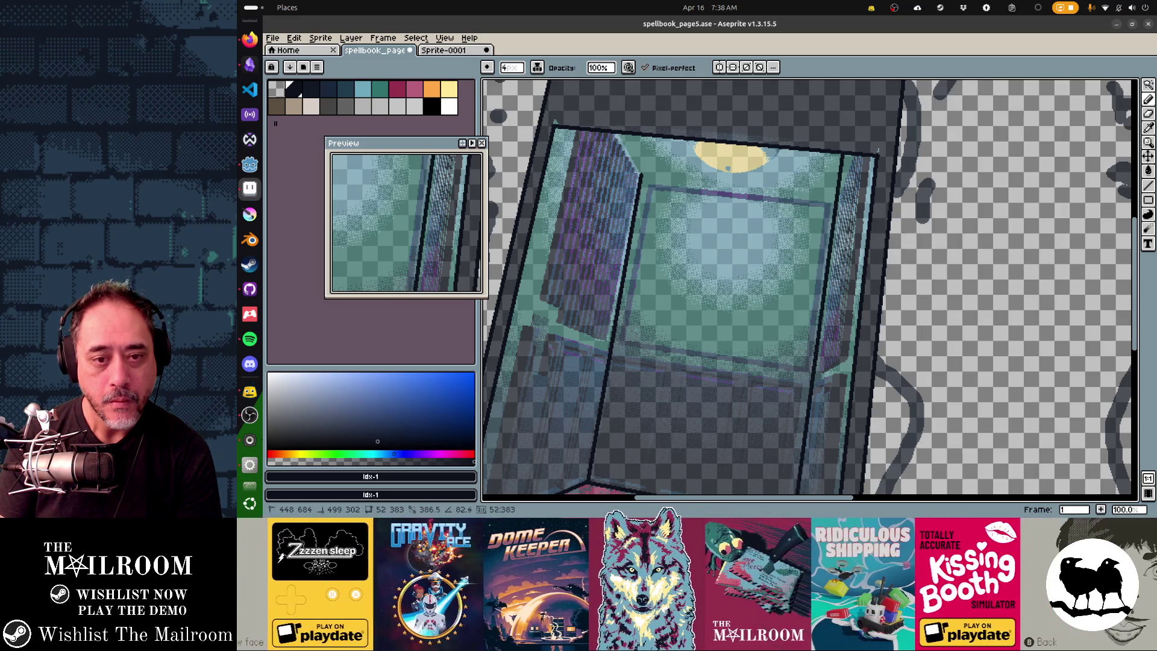
pyautogui.scroll(-3, 744, 210)
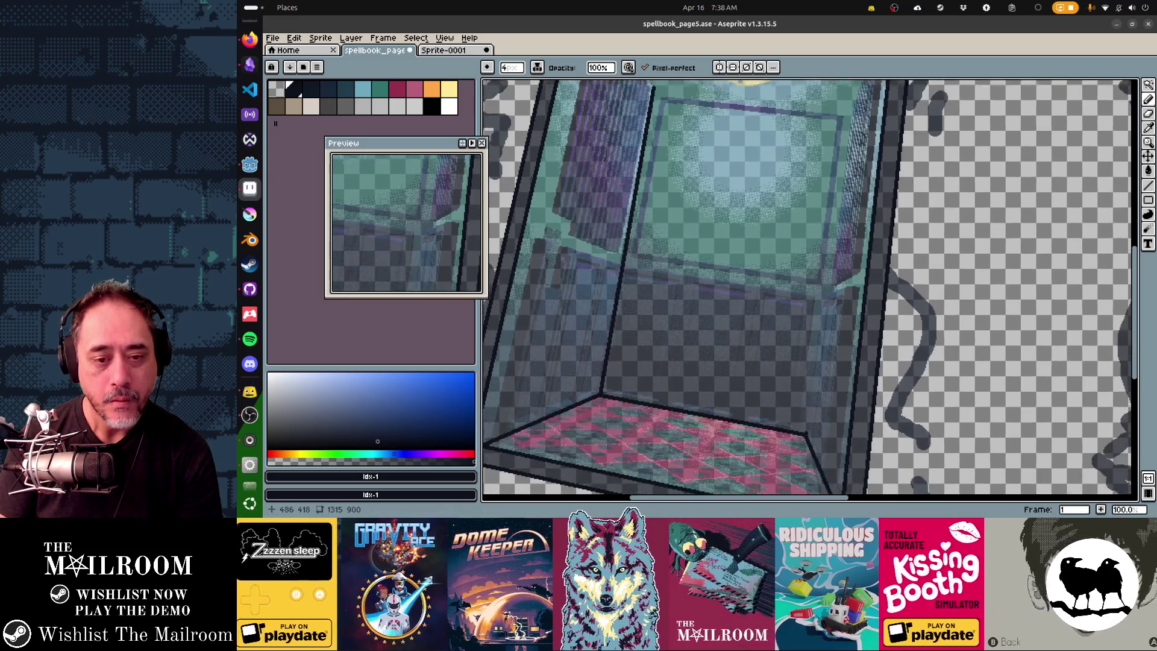
pyautogui.scroll(2, 744, 210)
pyautogui.hscroll(-2, 713, 204)
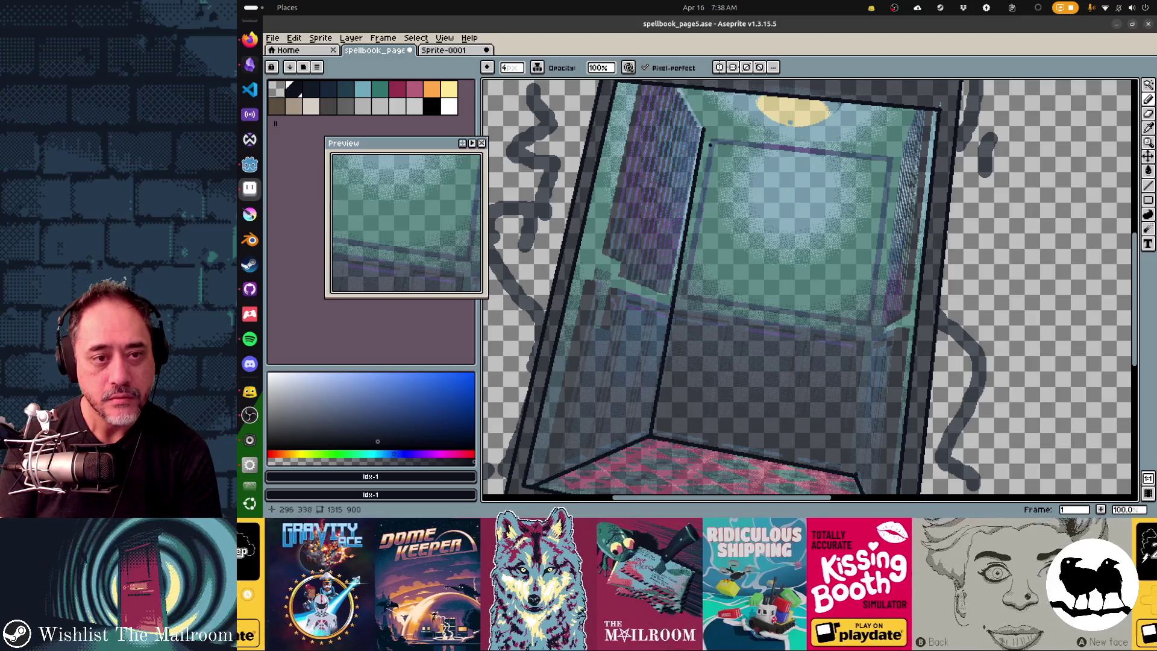
pyautogui.hscroll(2, 794, 374)
pyautogui.scroll(-1, 794, 375)
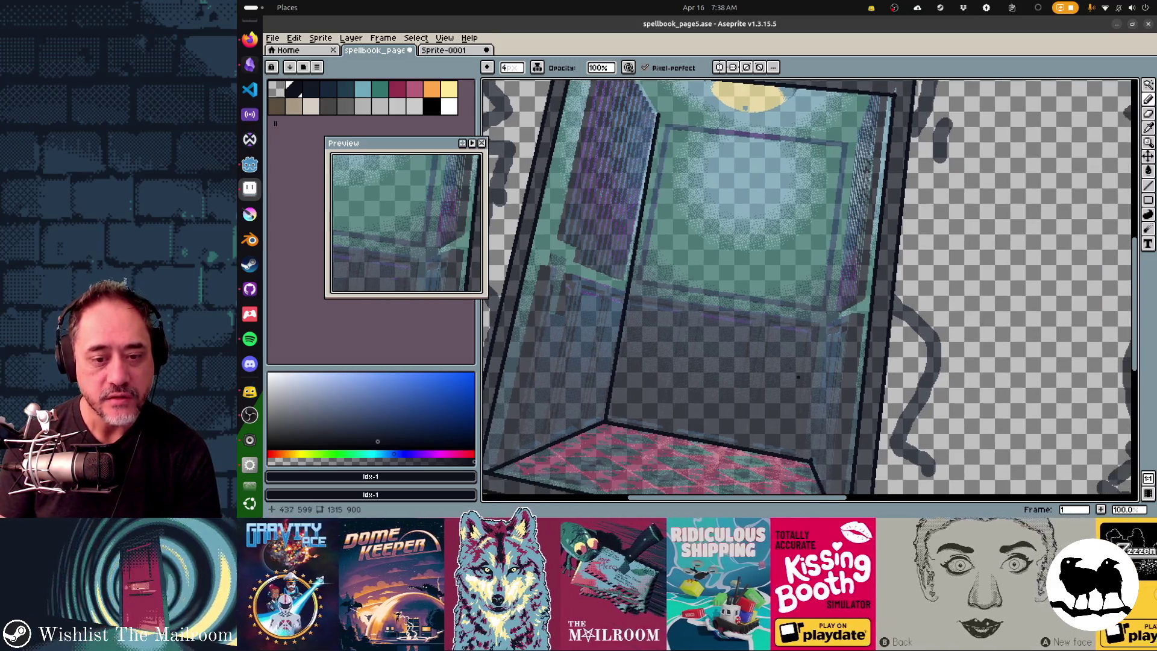
pyautogui.moveTo(849, 149); pyautogui.dragTo(807, 454)
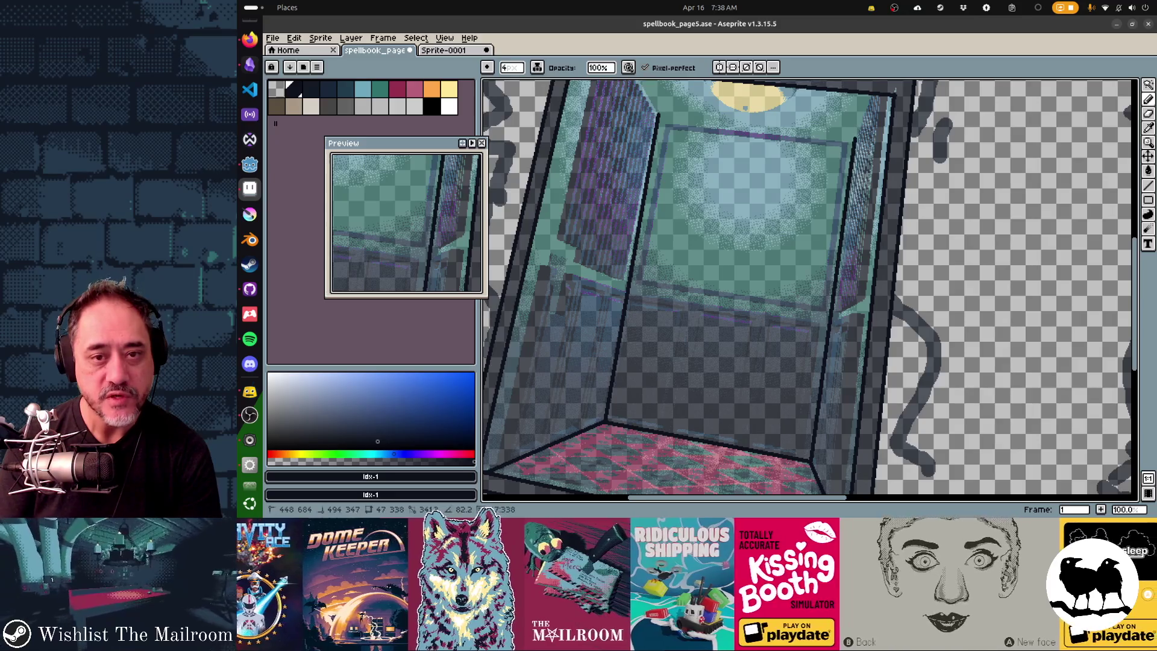
pyautogui.moveTo(683, 116); pyautogui.dragTo(855, 137)
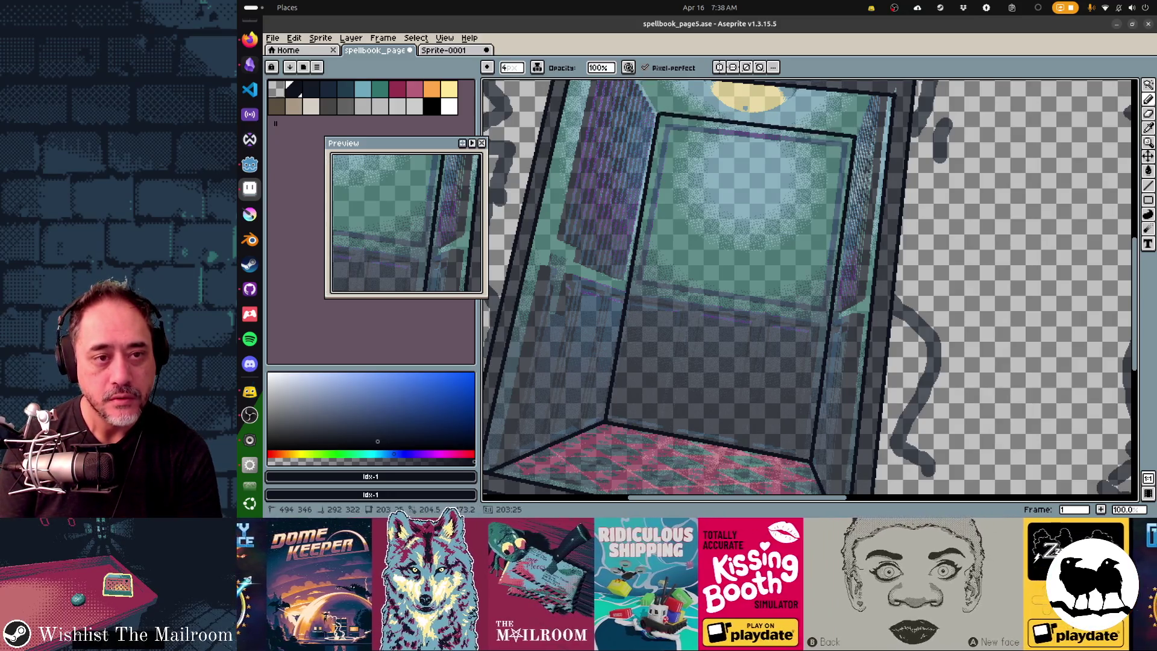
pyautogui.scroll(5, 809, 288)
pyautogui.hscroll(-3, 809, 288)
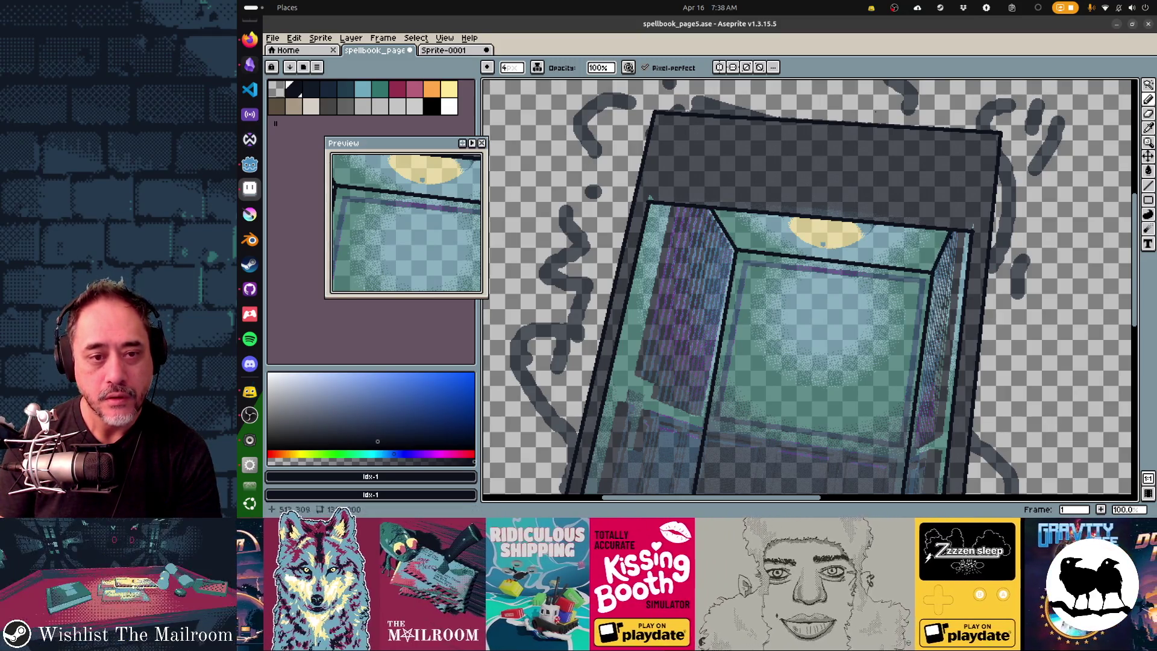
pyautogui.scroll(-2, 823, 244)
pyautogui.scroll(-2, 793, 274)
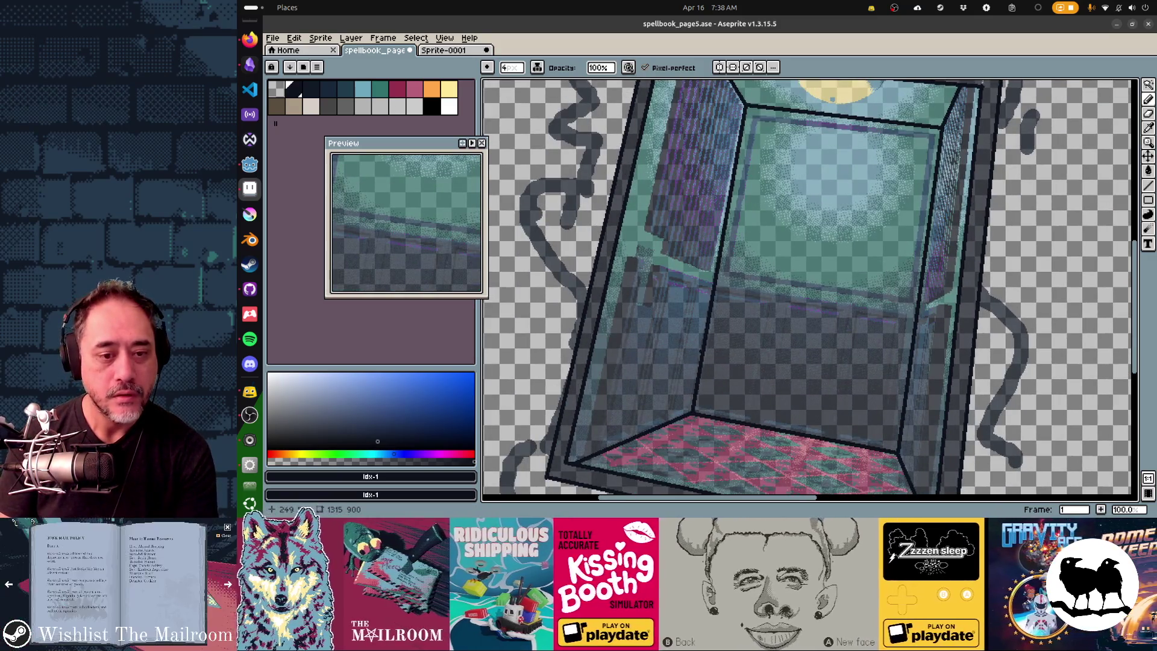
# Step: Show the layers panel, toggle the concept layer to check the lines, and pick the lamp's pale yellow colour
pyautogui.press('Tab')
pyautogui.click(487, 444)
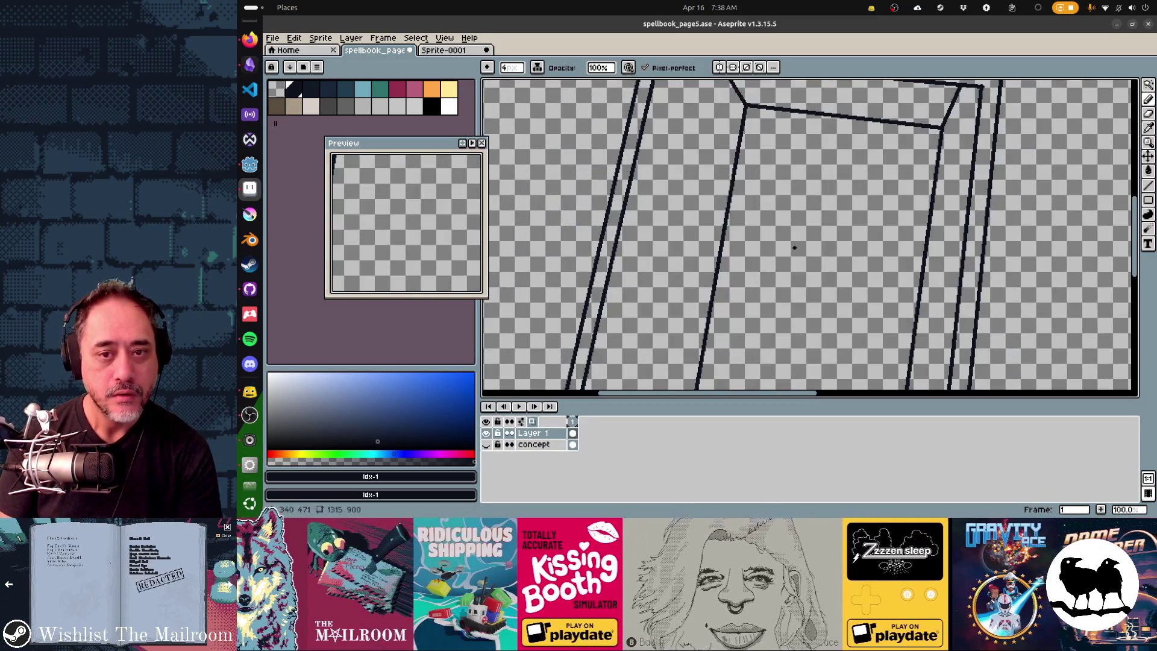
pyautogui.scroll(-1, 790, 256)
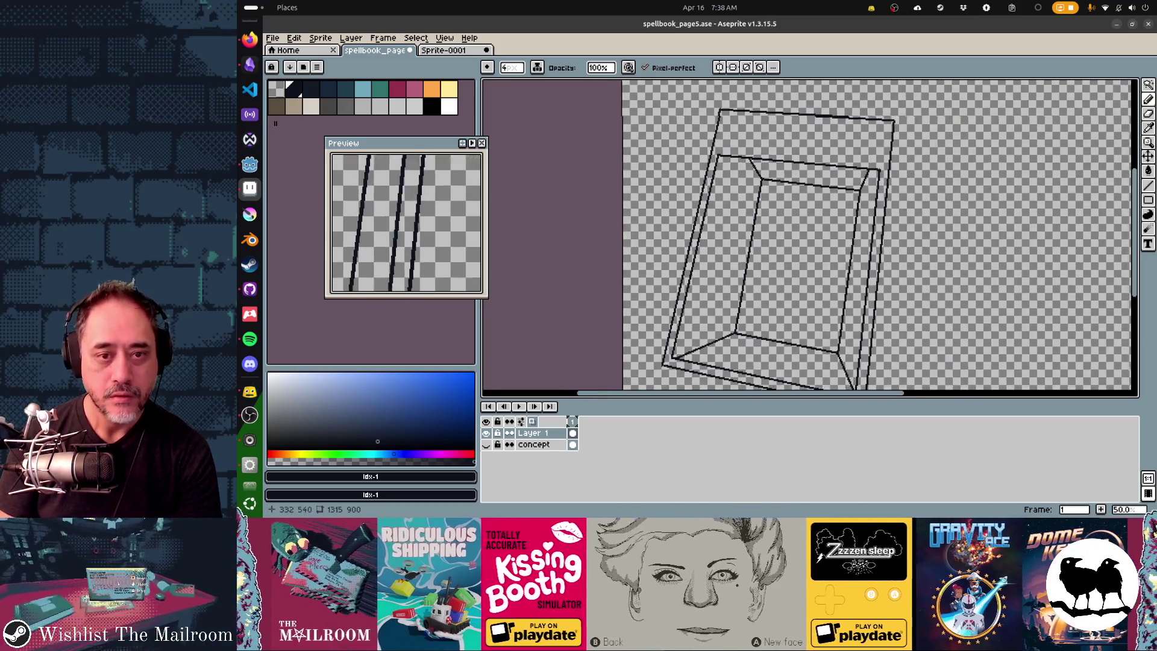
pyautogui.scroll(2, 765, 253)
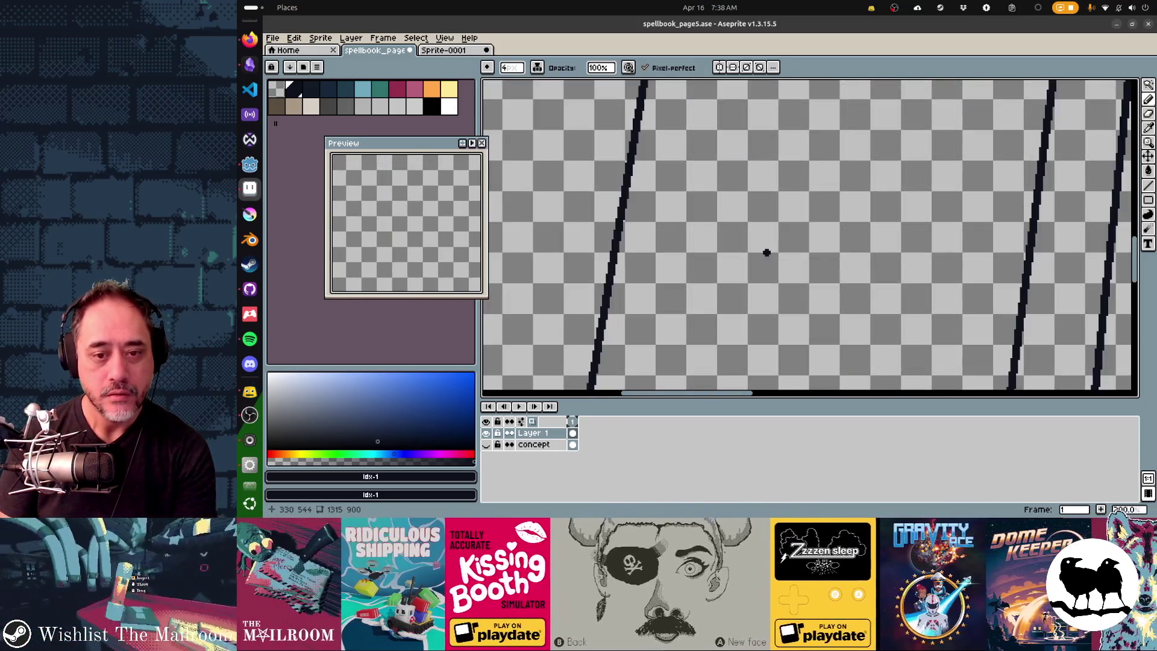
pyautogui.click(487, 444)
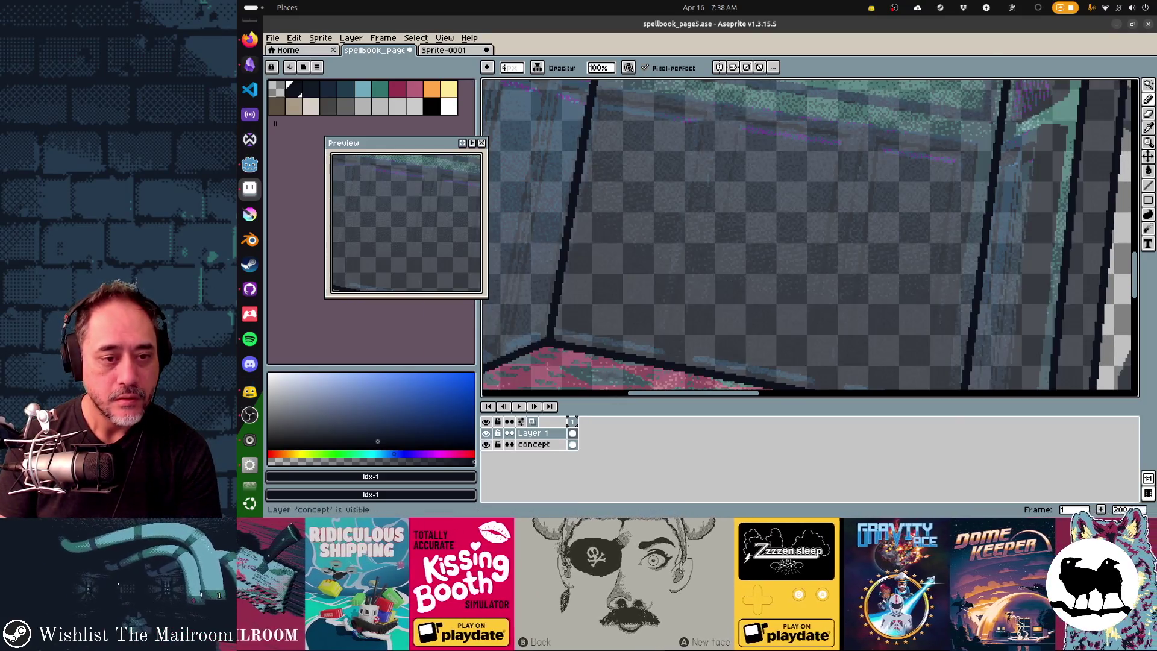
pyautogui.scroll(2, 778, 280)
pyautogui.scroll(2, 801, 245)
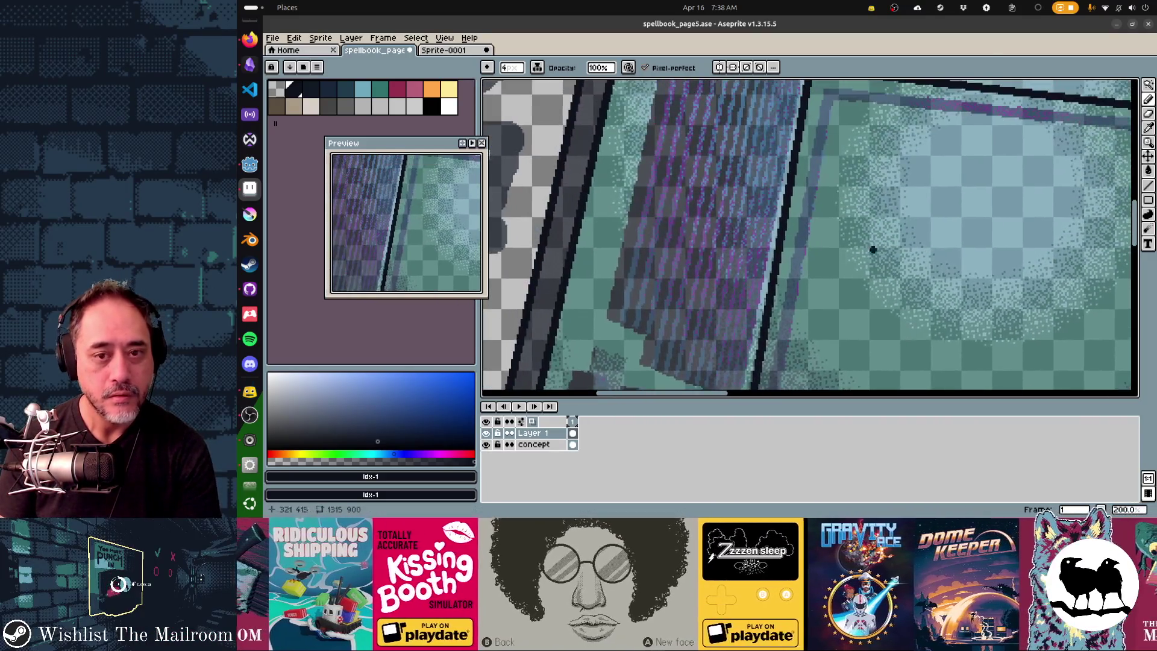
pyautogui.scroll(2, 823, 207)
pyautogui.scroll(1, 853, 164)
pyautogui.scroll(1, 810, 238)
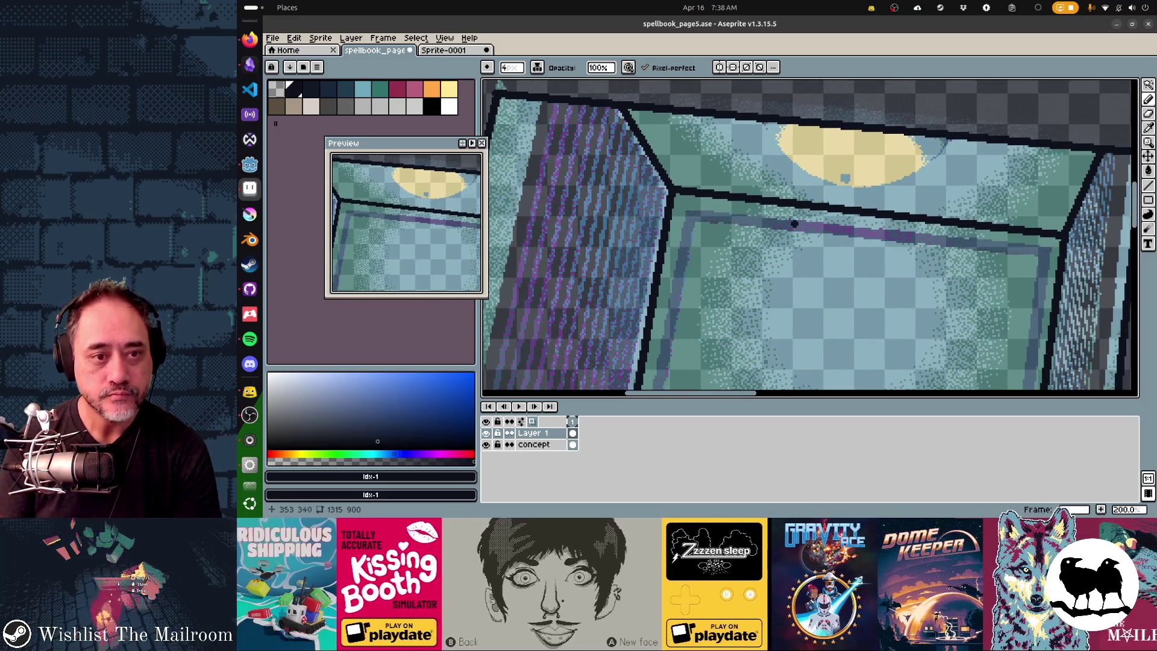
pyautogui.click(448, 88)
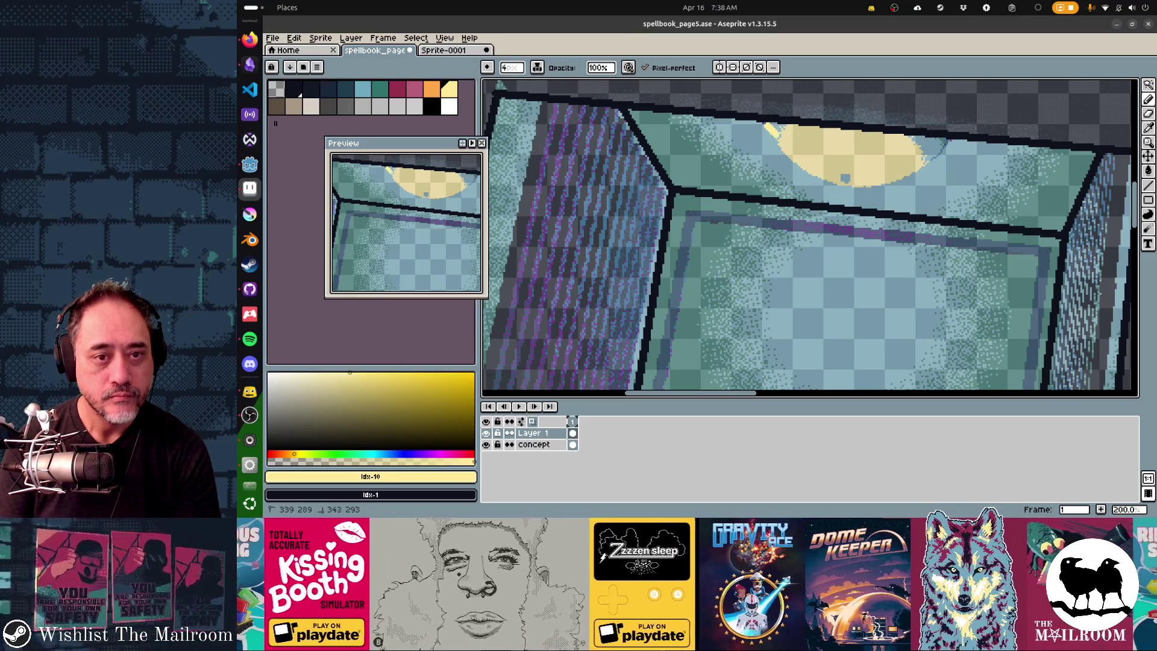
# Step: Paint over the ceiling lamp so it reads as one solid yellow half-oval
pyautogui.moveTo(766, 126); pyautogui.dragTo(839, 185)
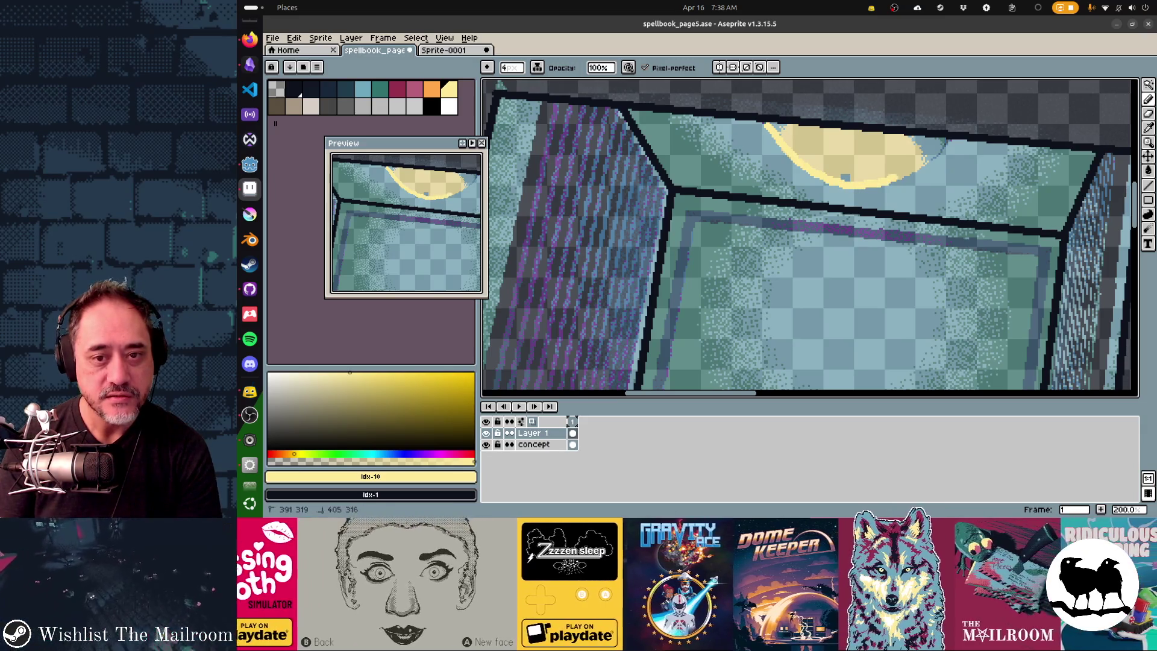
pyautogui.moveTo(913, 170); pyautogui.dragTo(936, 159)
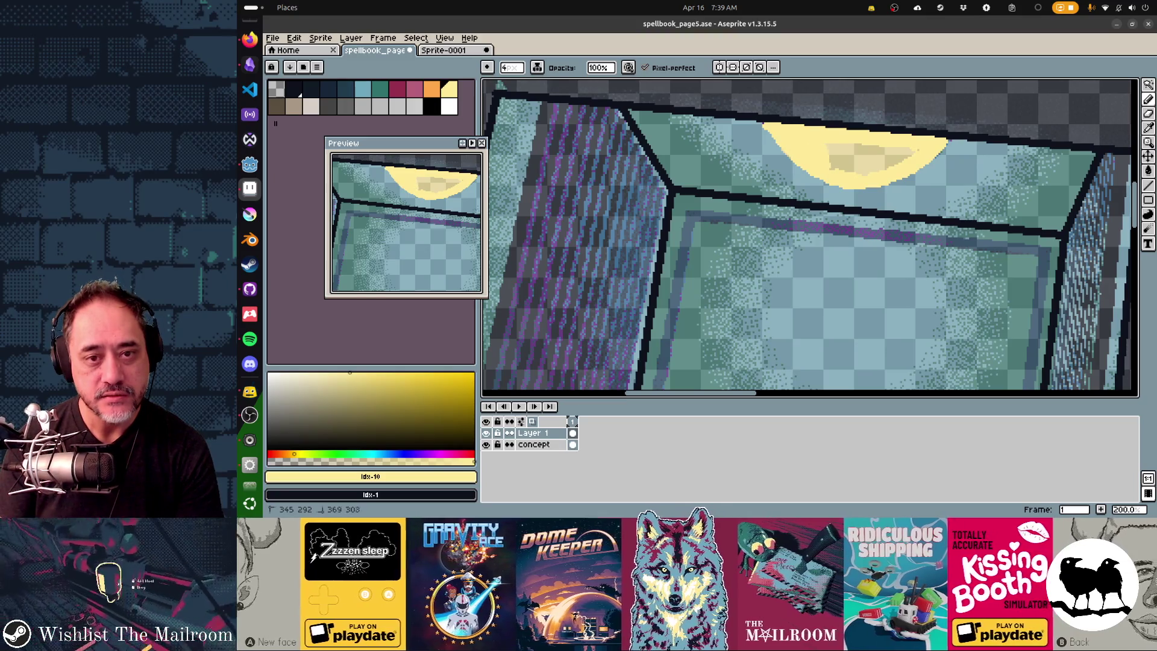
pyautogui.moveTo(852, 151); pyautogui.dragTo(880, 149)
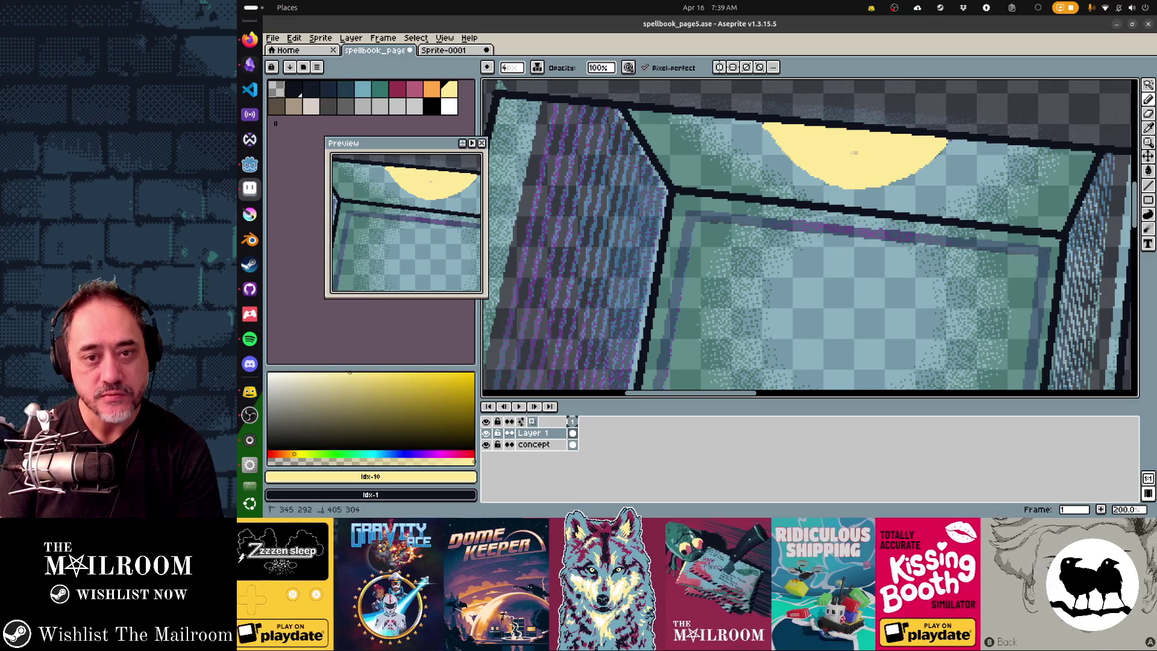
pyautogui.press('e')
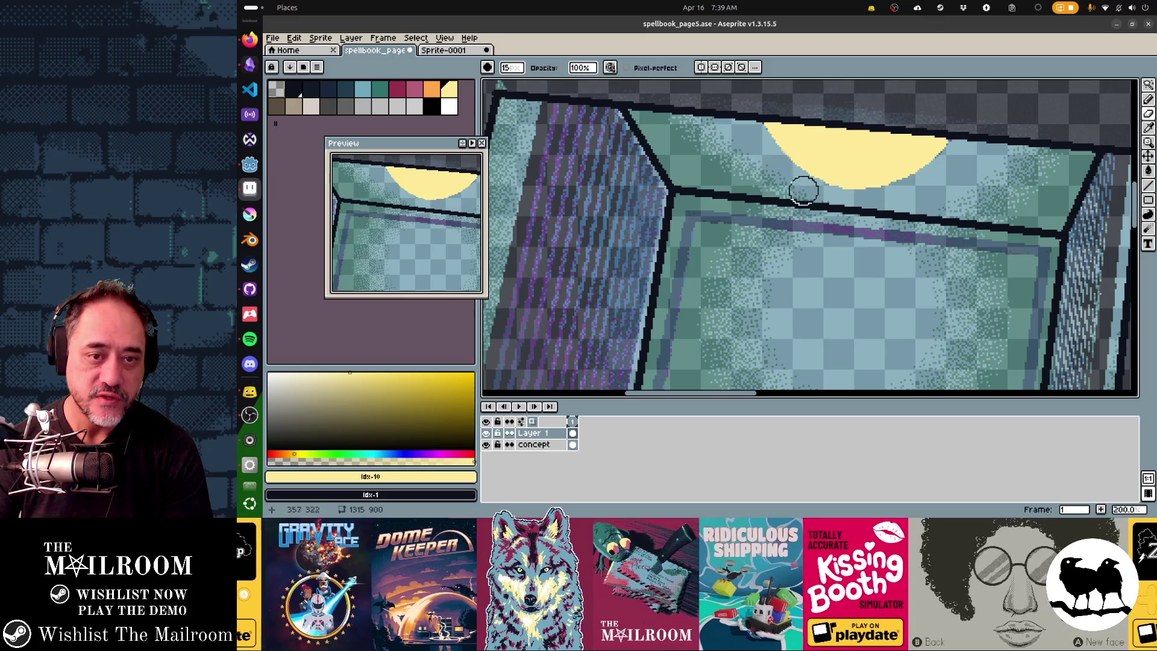
pyautogui.press('b')
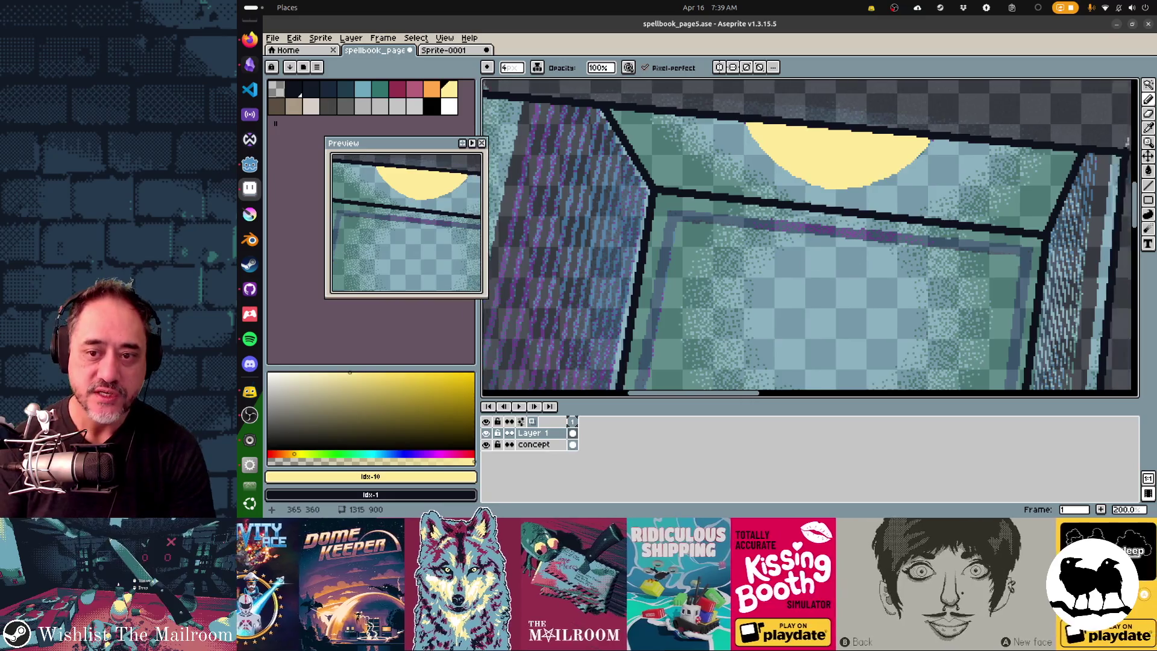
pyautogui.moveTo(838, 294); pyautogui.dragTo(756, 271)
pyautogui.scroll(-3, 756, 272)
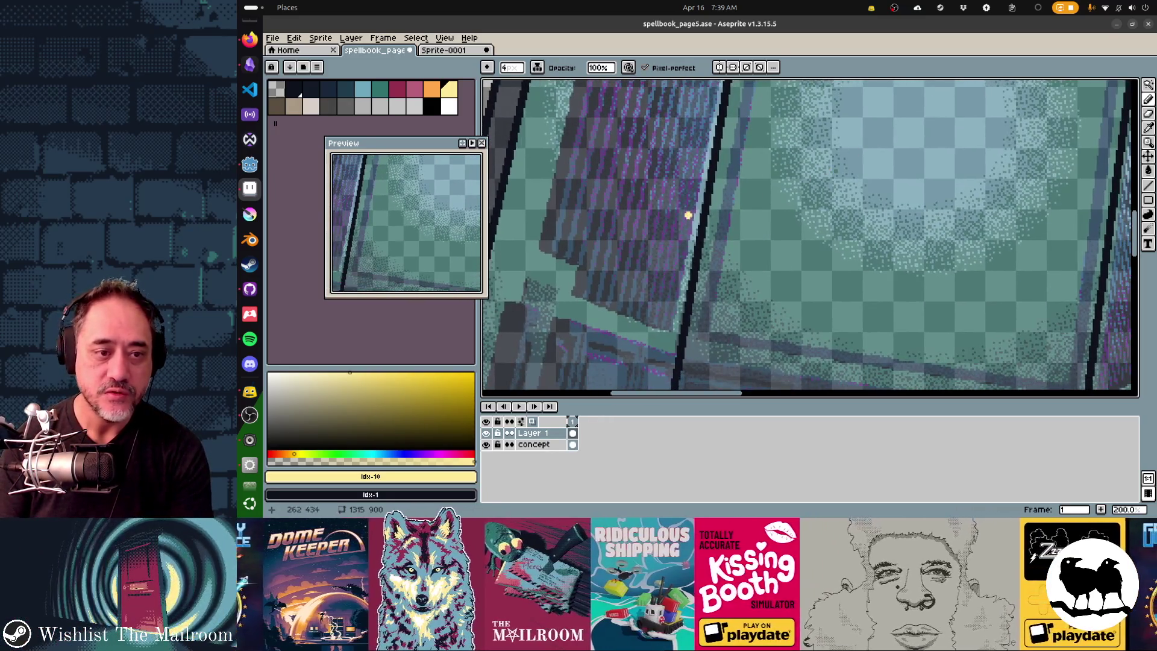
pyautogui.hscroll(-3, 757, 272)
pyautogui.scroll(-3, 770, 199)
pyautogui.scroll(-2, 770, 199)
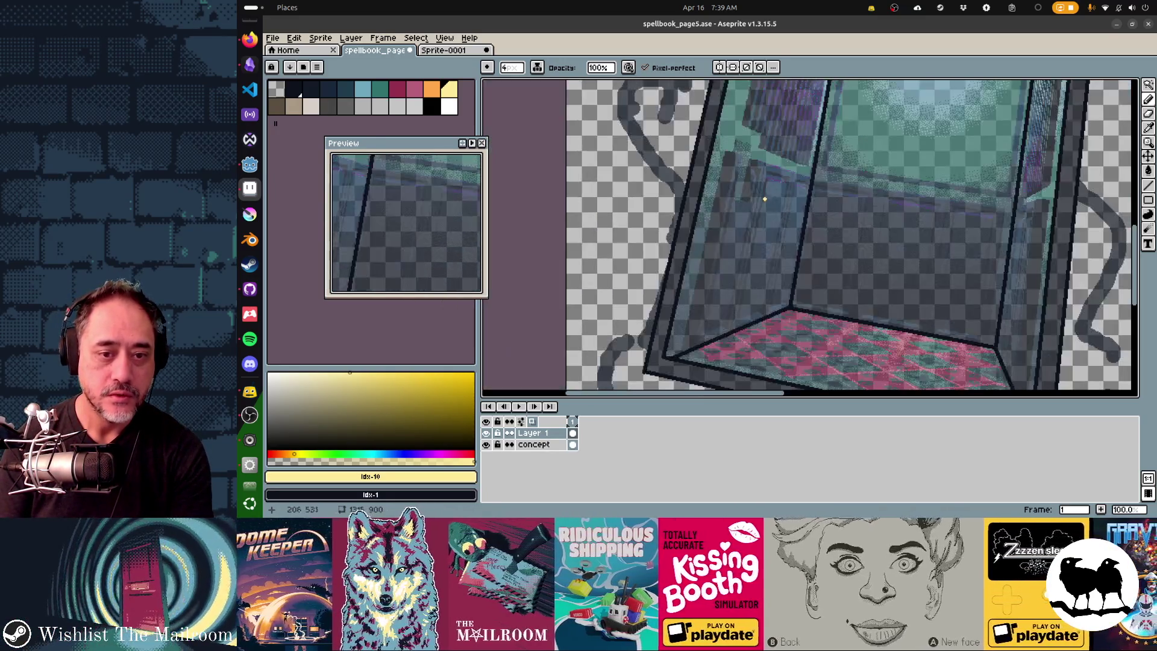
pyautogui.scroll(-3, 787, 232)
pyautogui.press('g')
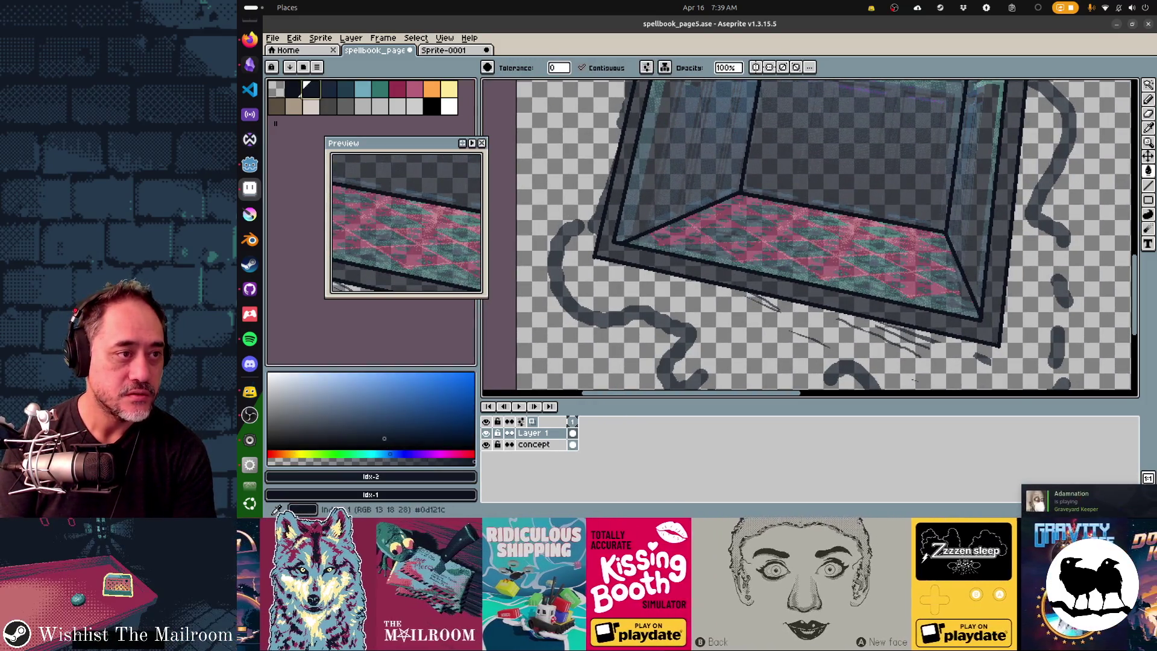
# Step: Bucket-fill the side and back walls flat teal and the floor solid pink
pyautogui.click(293, 89)
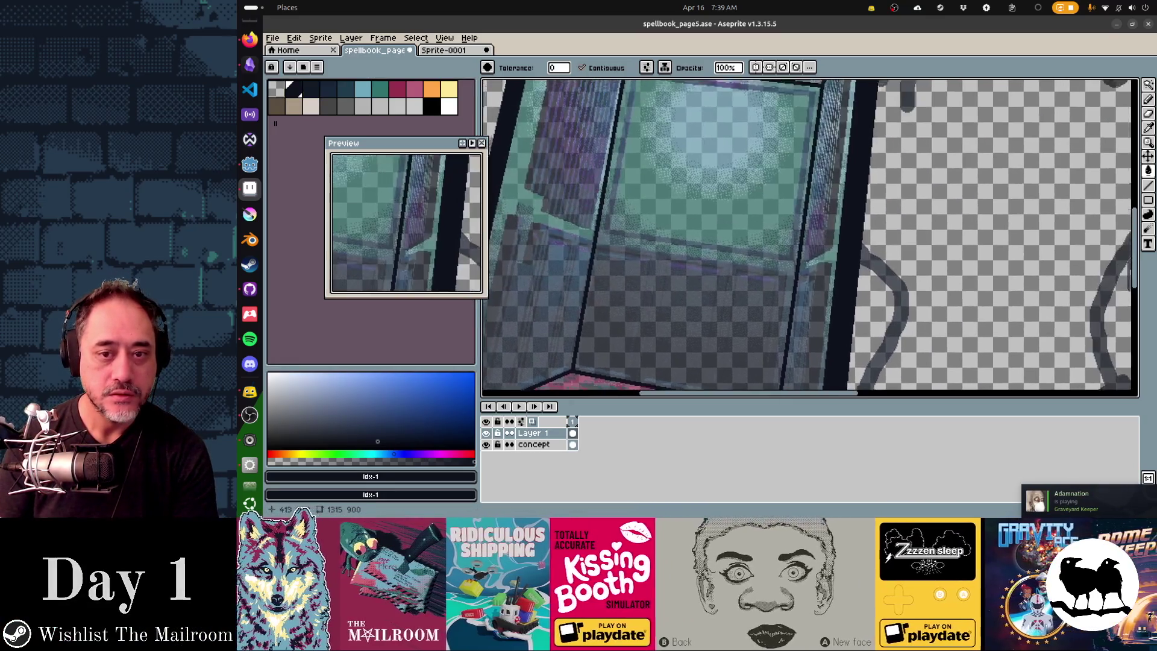
pyautogui.scroll(5, 810, 235)
pyautogui.hscroll(-3, 810, 235)
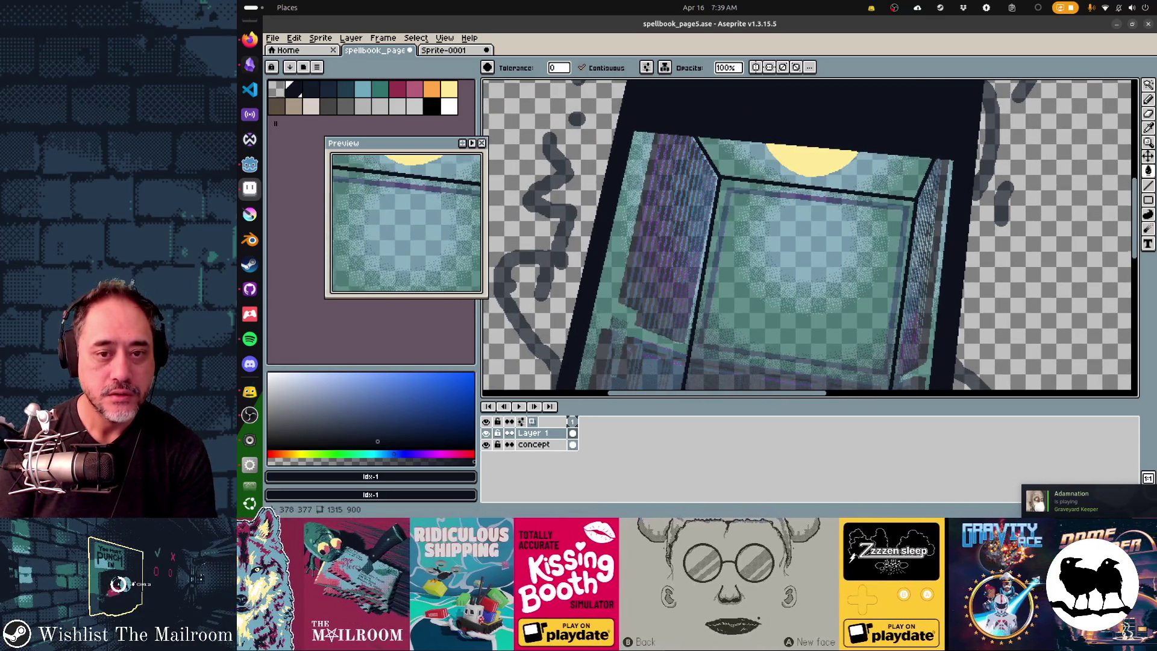
pyautogui.scroll(-4, 810, 235)
pyautogui.click(379, 89)
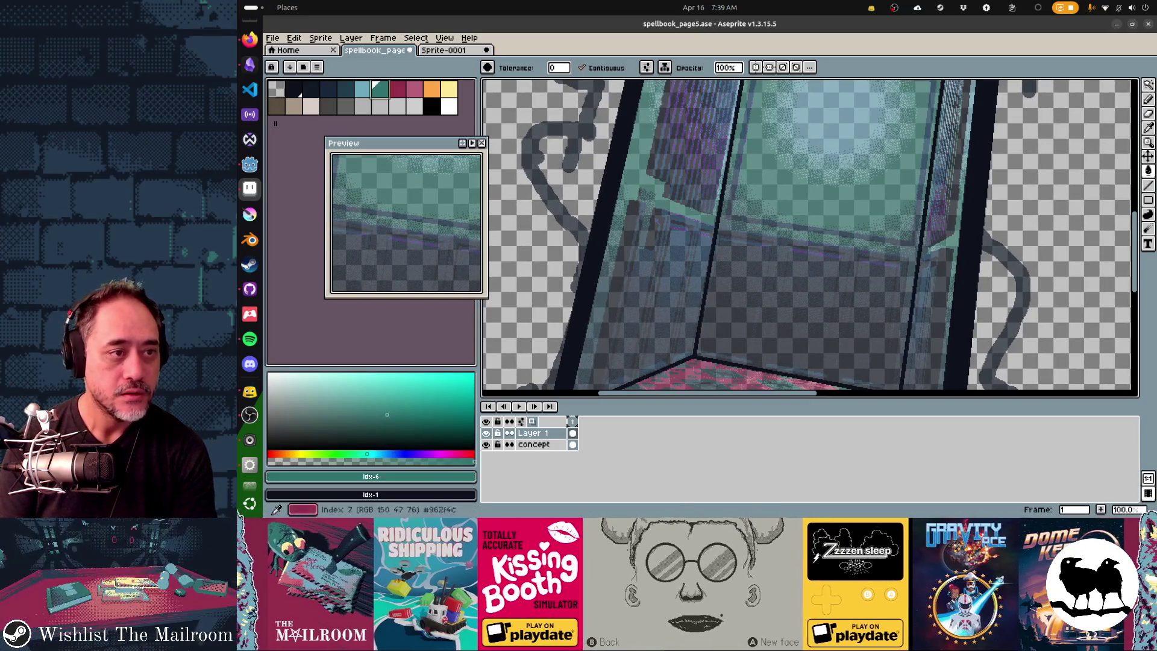
pyautogui.click(814, 271)
pyautogui.click(666, 349)
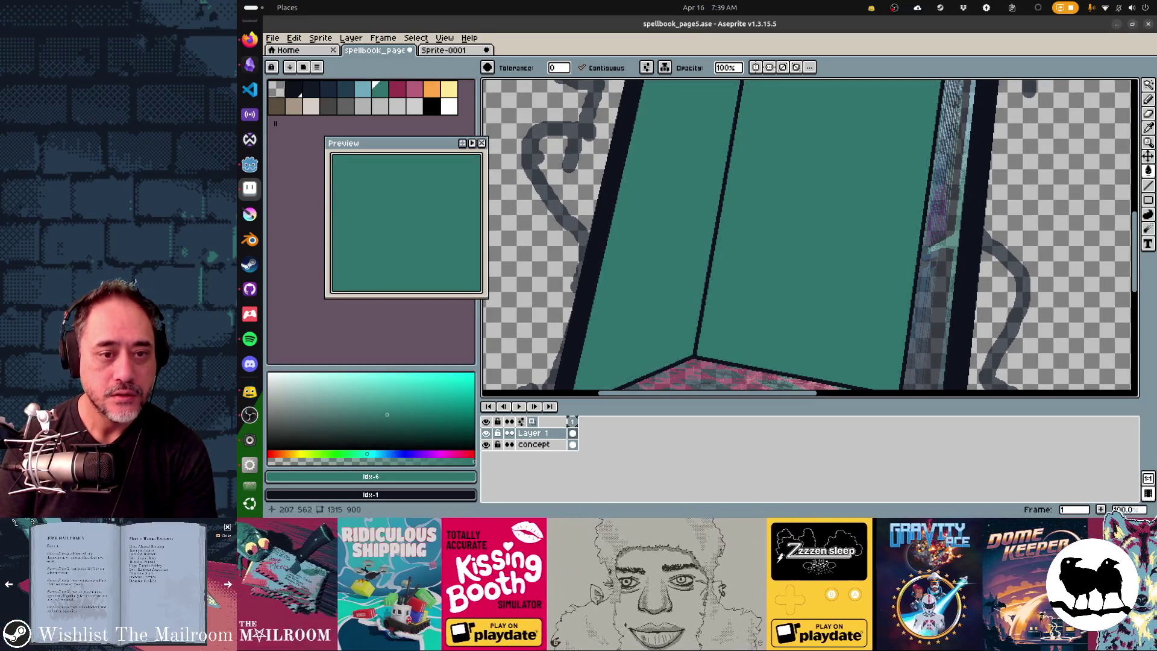
pyautogui.scroll(-3, 809, 236)
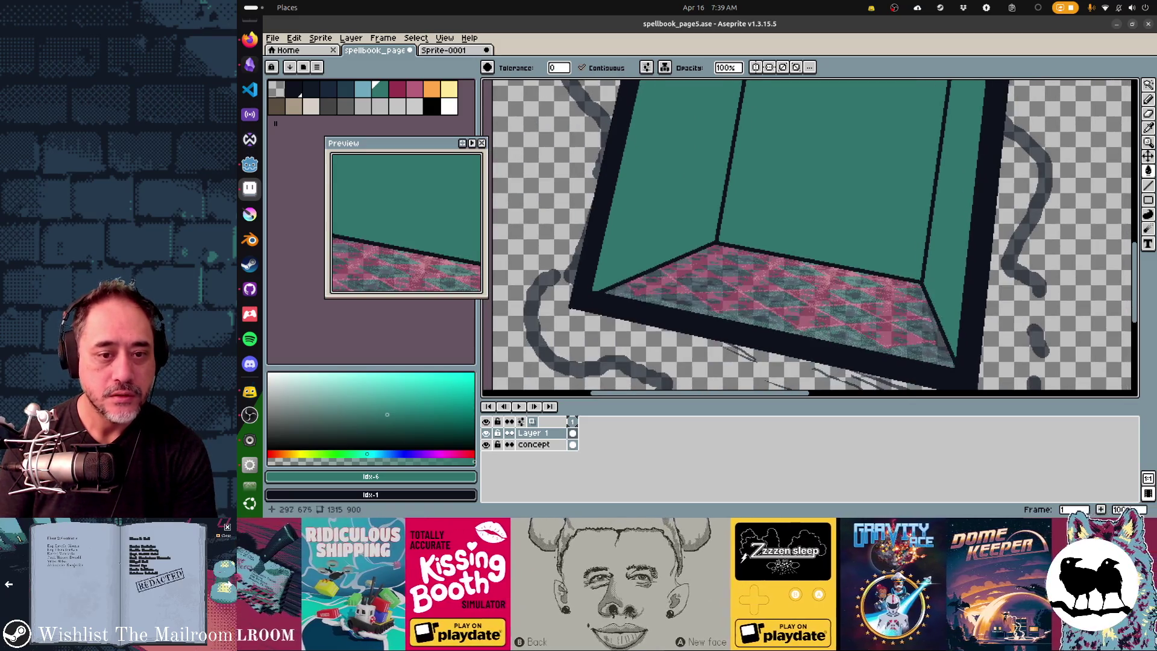
pyautogui.click(399, 88)
pyautogui.click(777, 299)
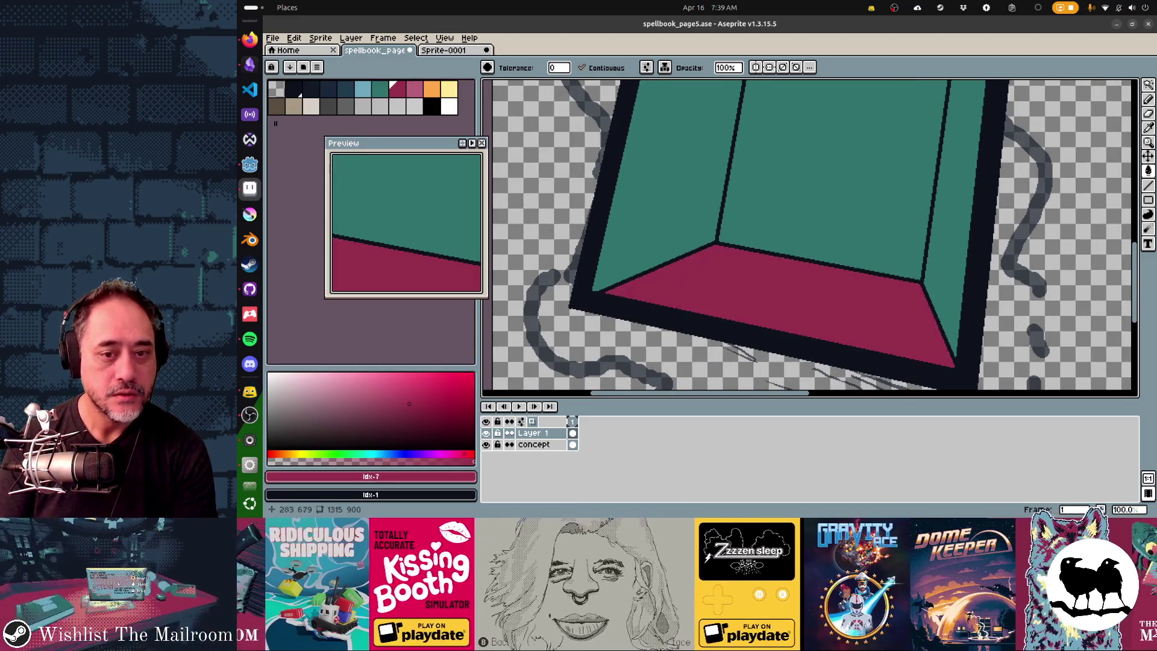
pyautogui.scroll(5, 809, 235)
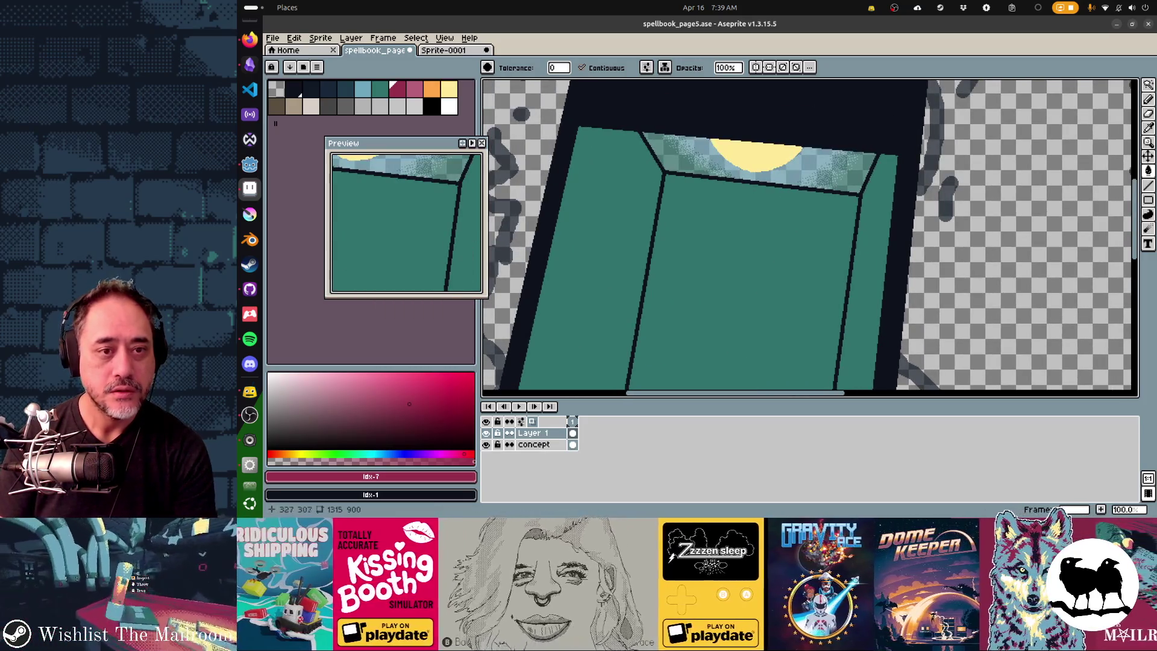
pyautogui.click(377, 89)
pyautogui.click(670, 158)
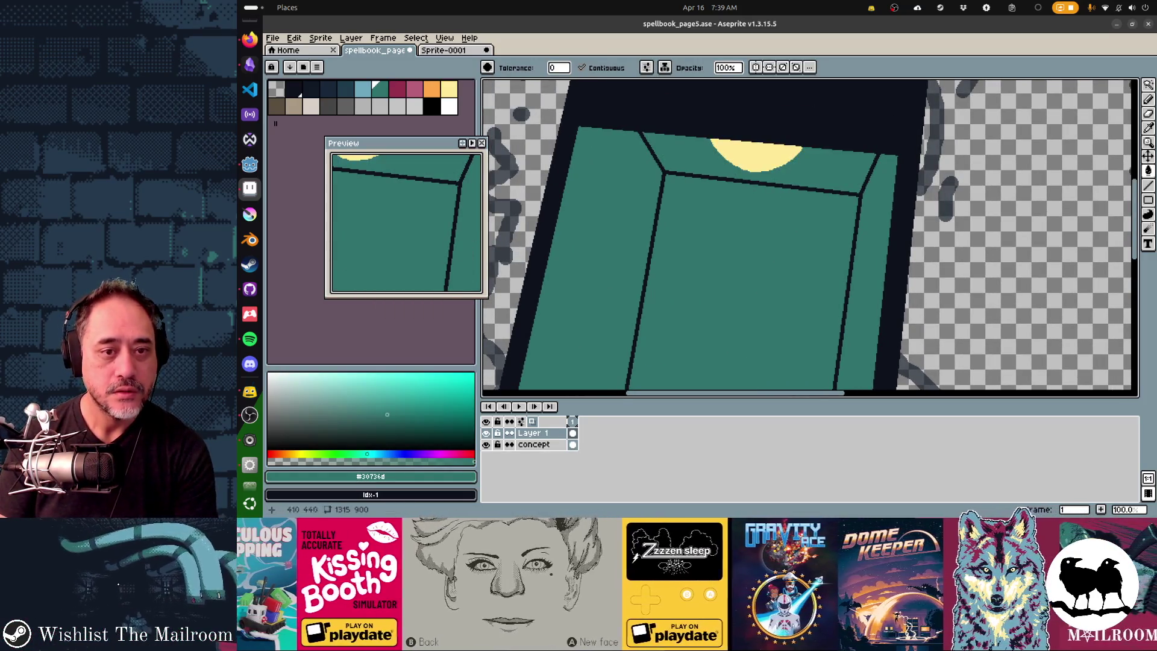
pyautogui.scroll(-2, 669, 158)
pyautogui.scroll(-2, 798, 239)
pyautogui.scroll(-2, 868, 235)
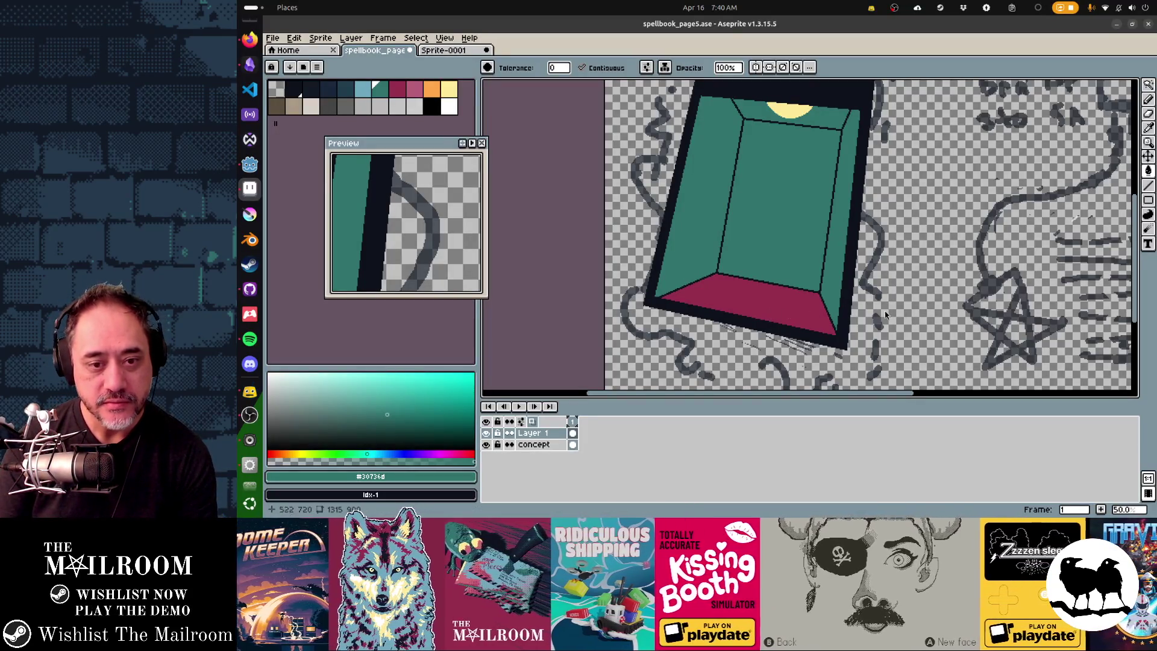
# Step: Hide the flat-colour Layer 1 to reveal the render underneath
pyautogui.moveTo(917, 221); pyautogui.dragTo(927, 261)
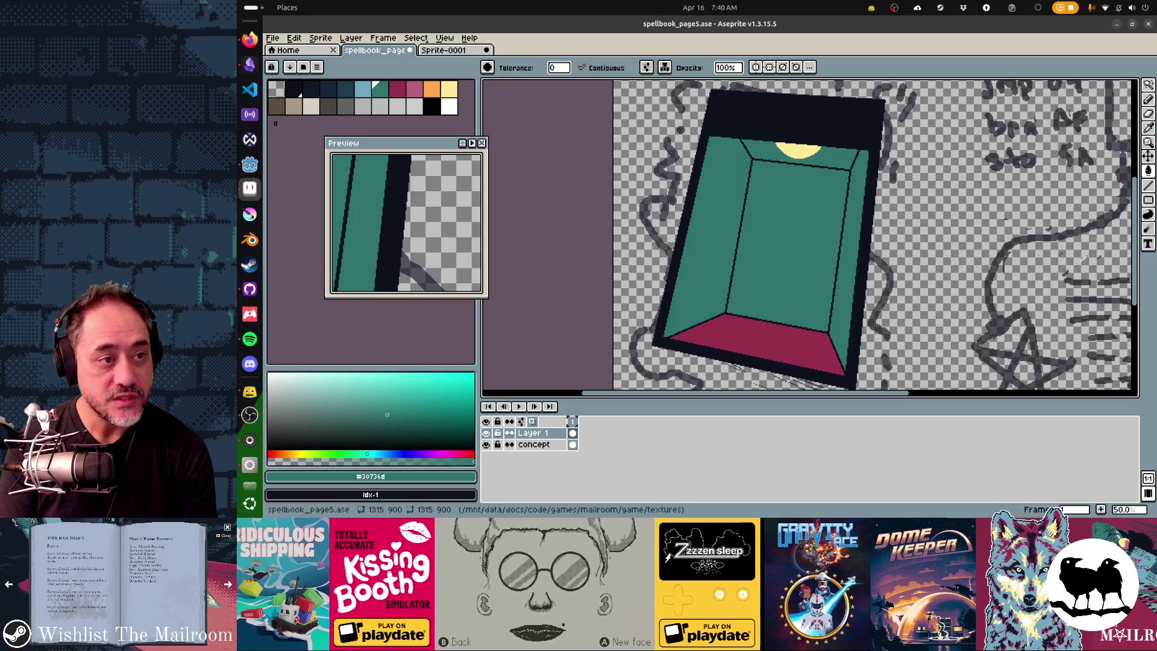
pyautogui.click(486, 433)
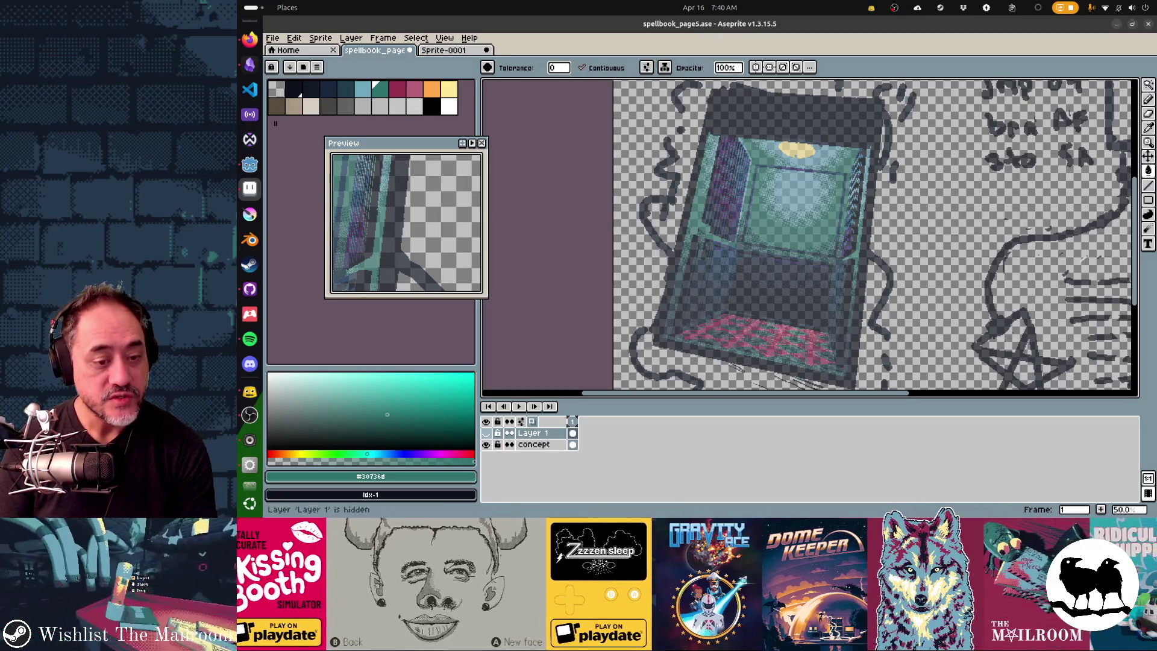
# Step: On a new layer, draw and fill a light grey call-button panel on the left wall
pyautogui.hotkey('shift', 'n')
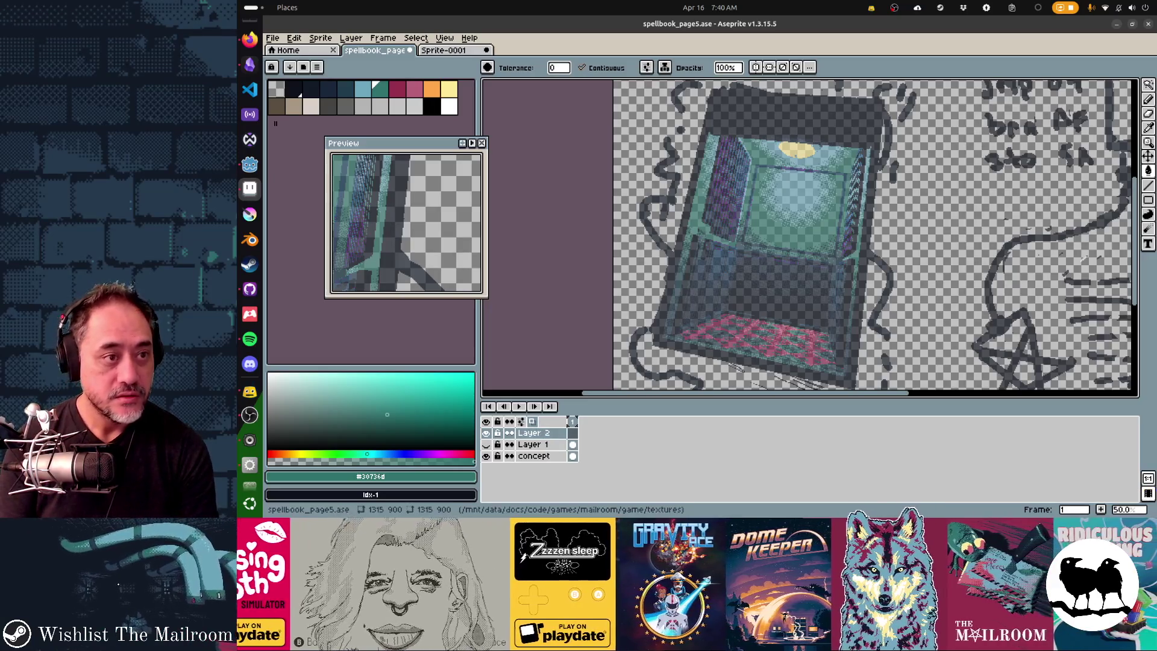
pyautogui.click(363, 108)
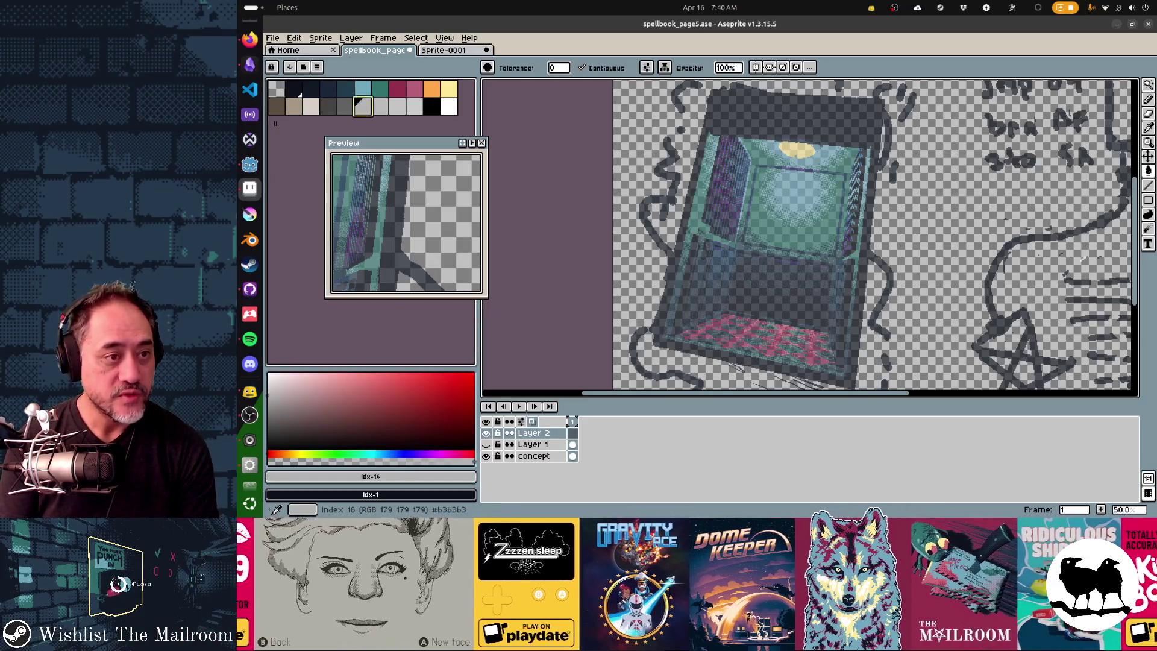
pyautogui.press('b')
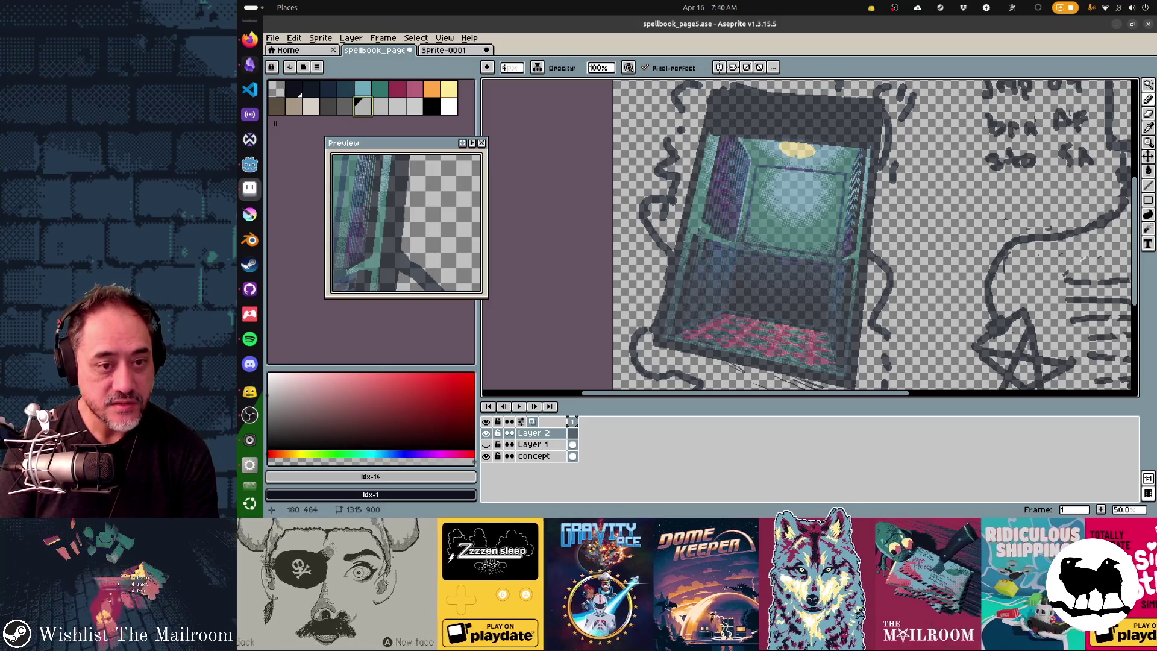
pyautogui.keyDown('shift'); pyautogui.click(694, 239); pyautogui.keyUp('shift')
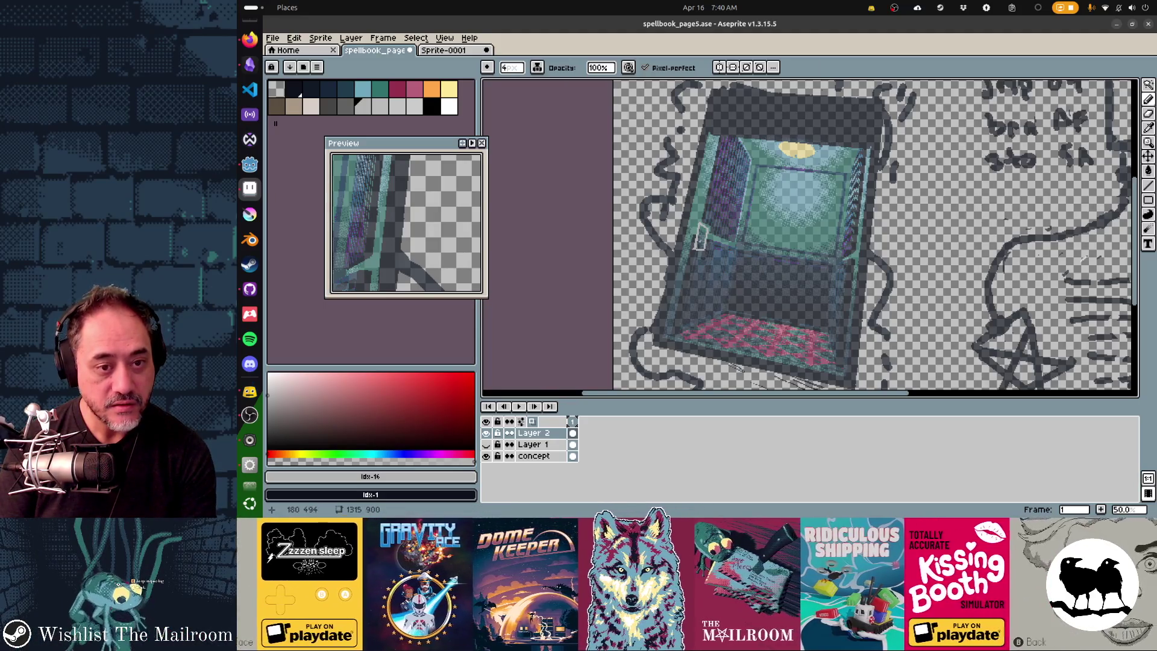
pyautogui.press('g')
pyautogui.scroll(1, 699, 264)
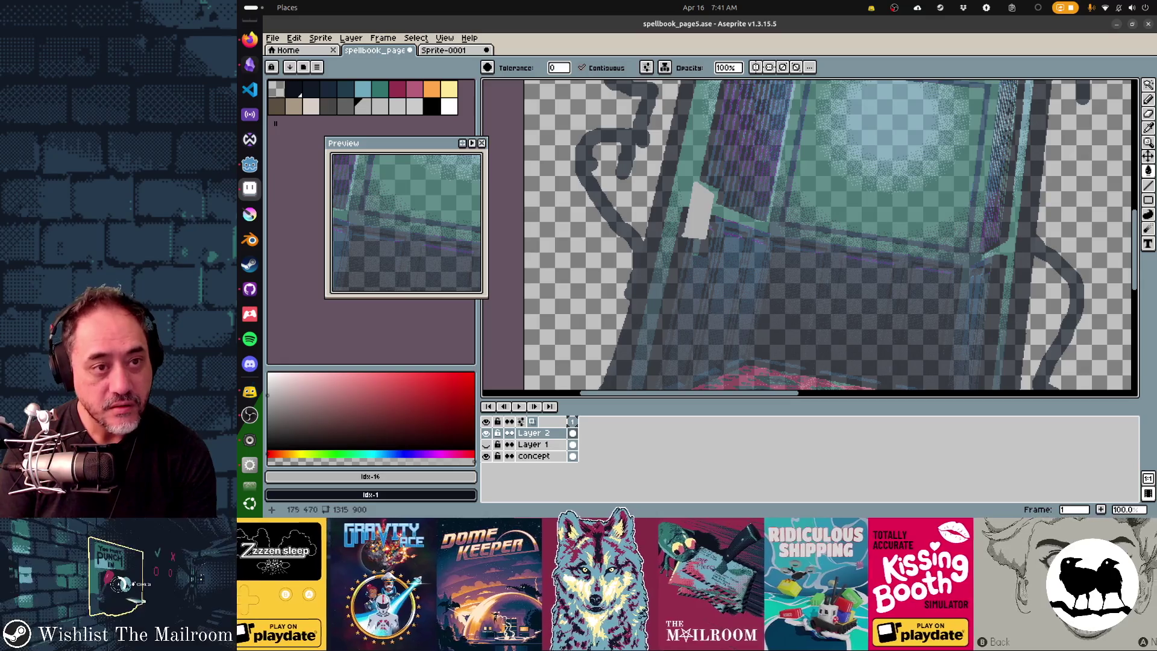
pyautogui.scroll(1, 680, 163)
pyautogui.press('b')
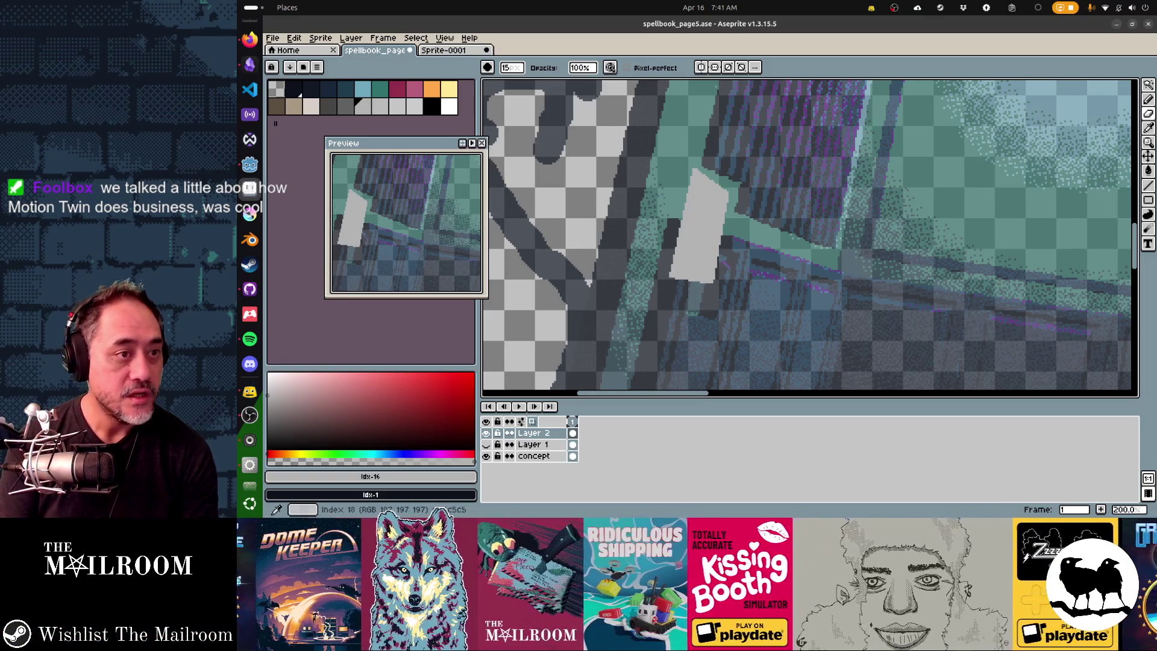
# Step: Dot two black call buttons on the panel and light the upper one yellow
pyautogui.press('b')
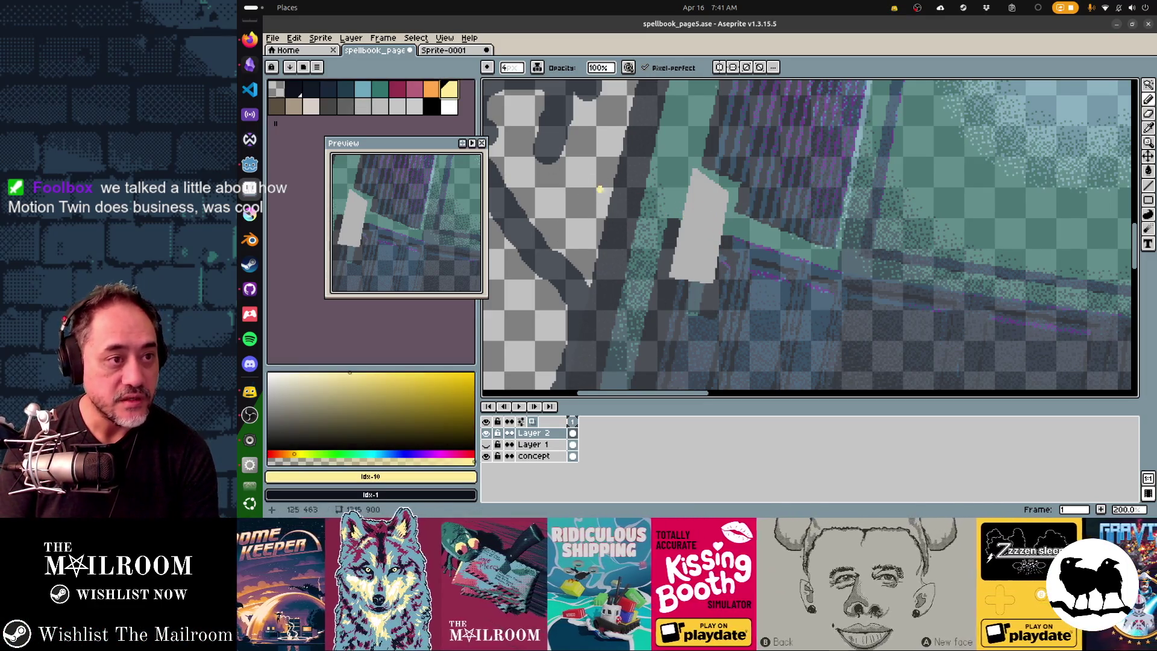
pyautogui.click(432, 106)
pyautogui.click(704, 211)
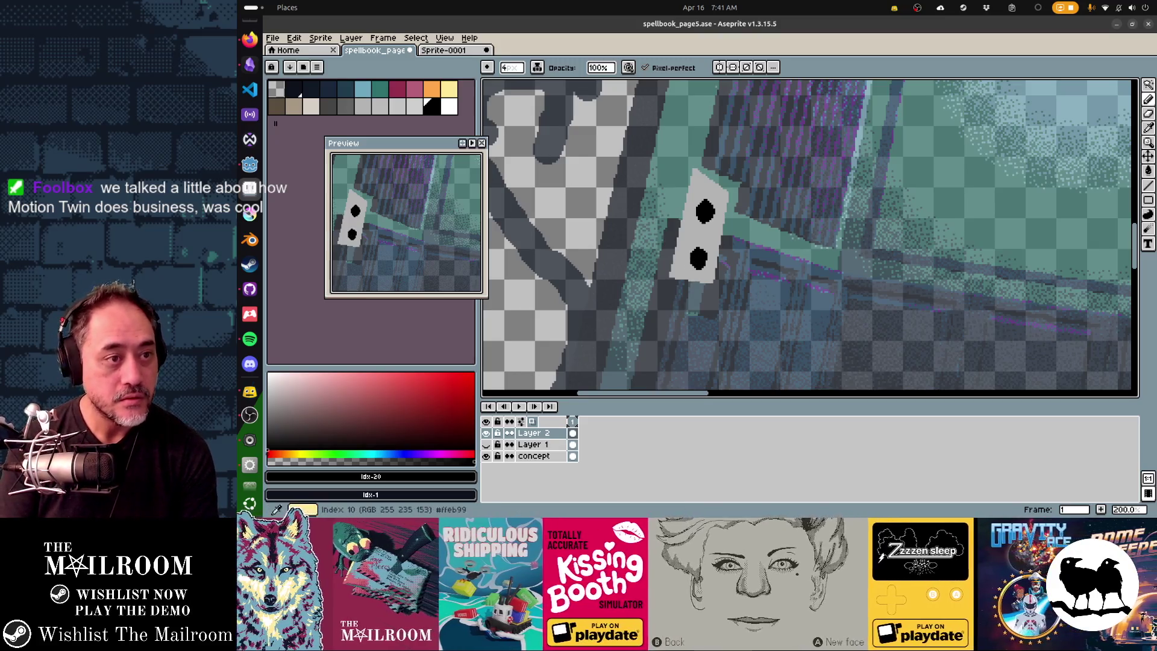
pyautogui.click(449, 88)
pyautogui.moveTo(698, 215); pyautogui.dragTo(709, 214)
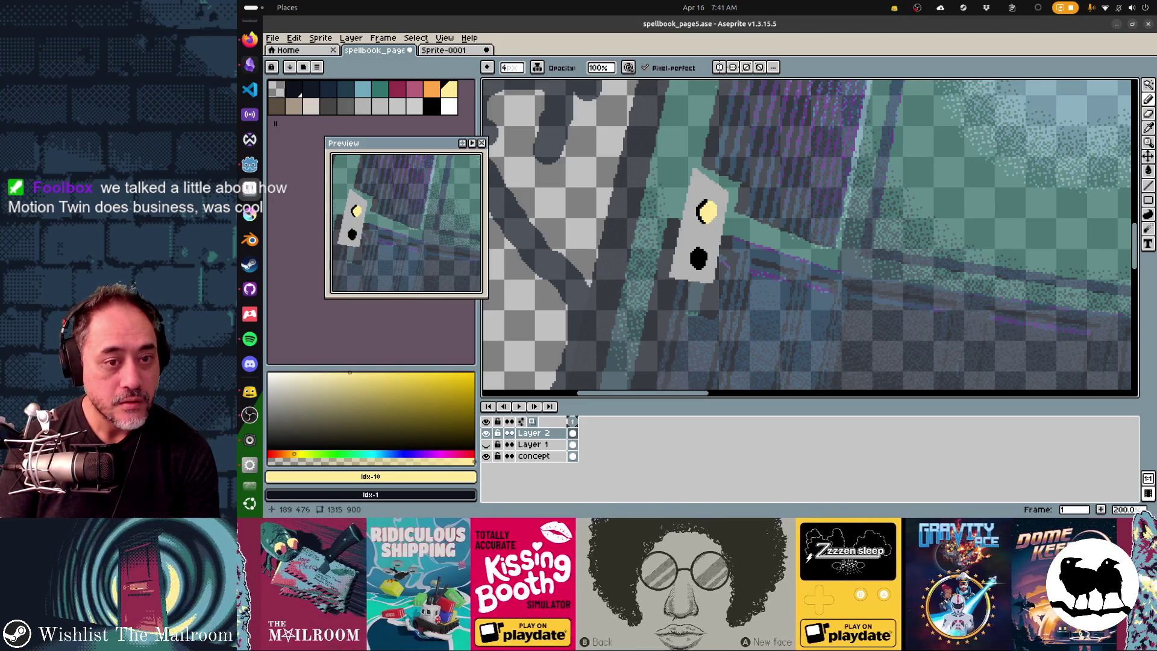
pyautogui.scroll(-2, 742, 272)
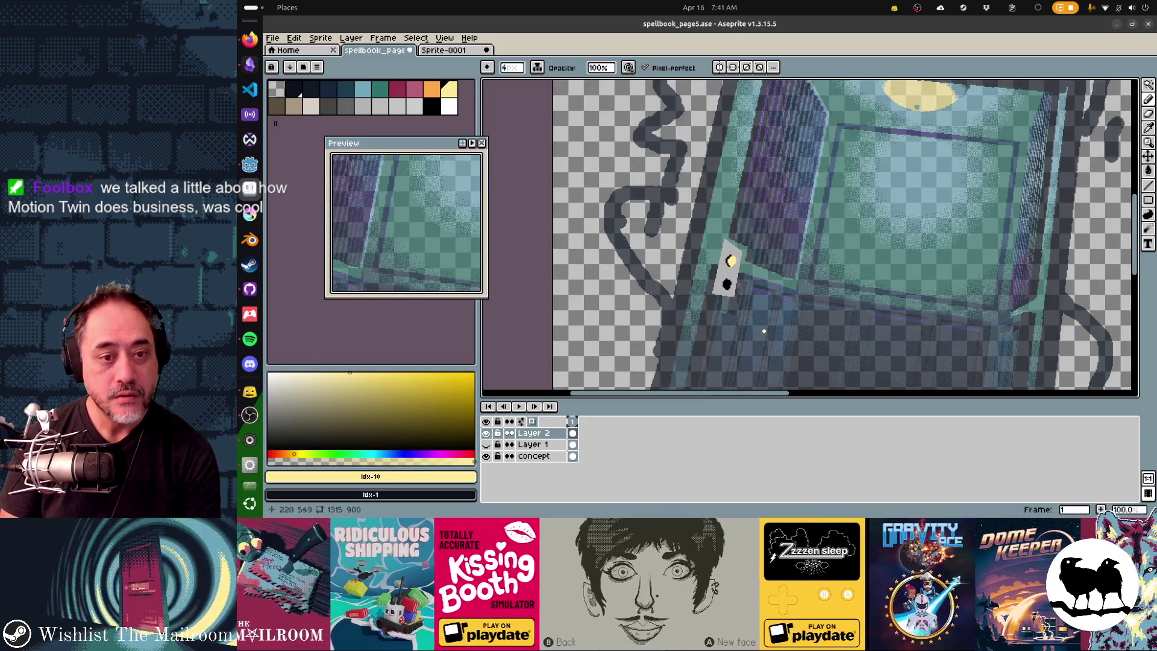
pyautogui.scroll(1, 763, 331)
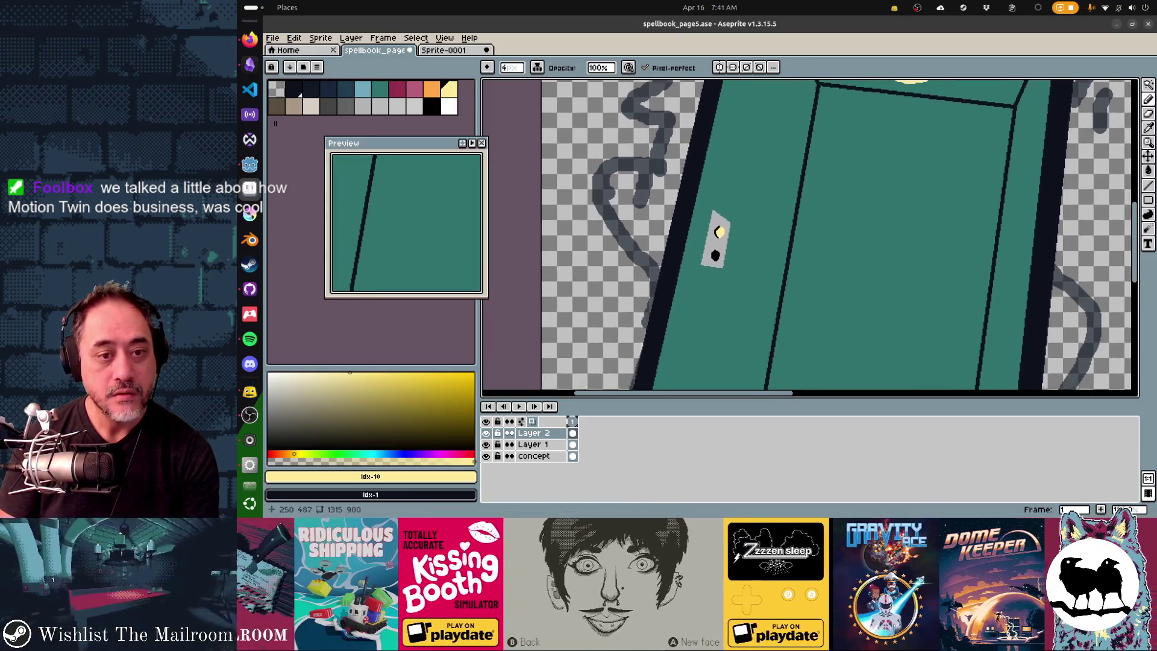
pyautogui.scroll(1, 780, 251)
pyautogui.scroll(-1, 779, 250)
# Step: Toggle the painted reference layer on and off to check the panel's placement
pyautogui.press('v')
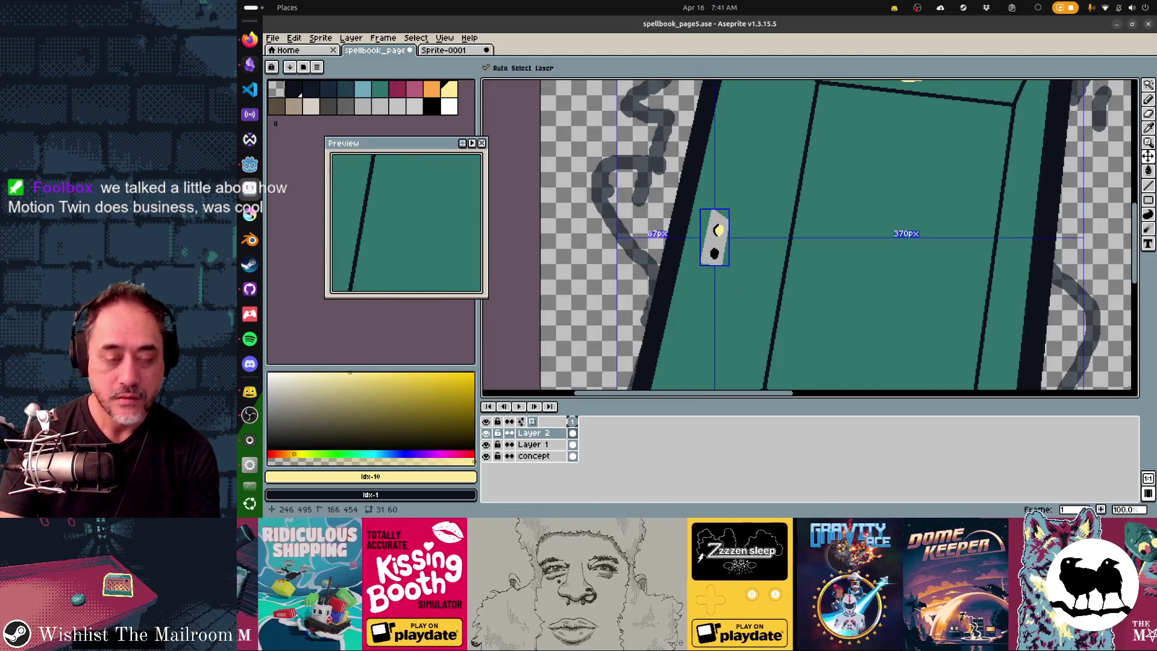
pyautogui.scroll(-1, 777, 244)
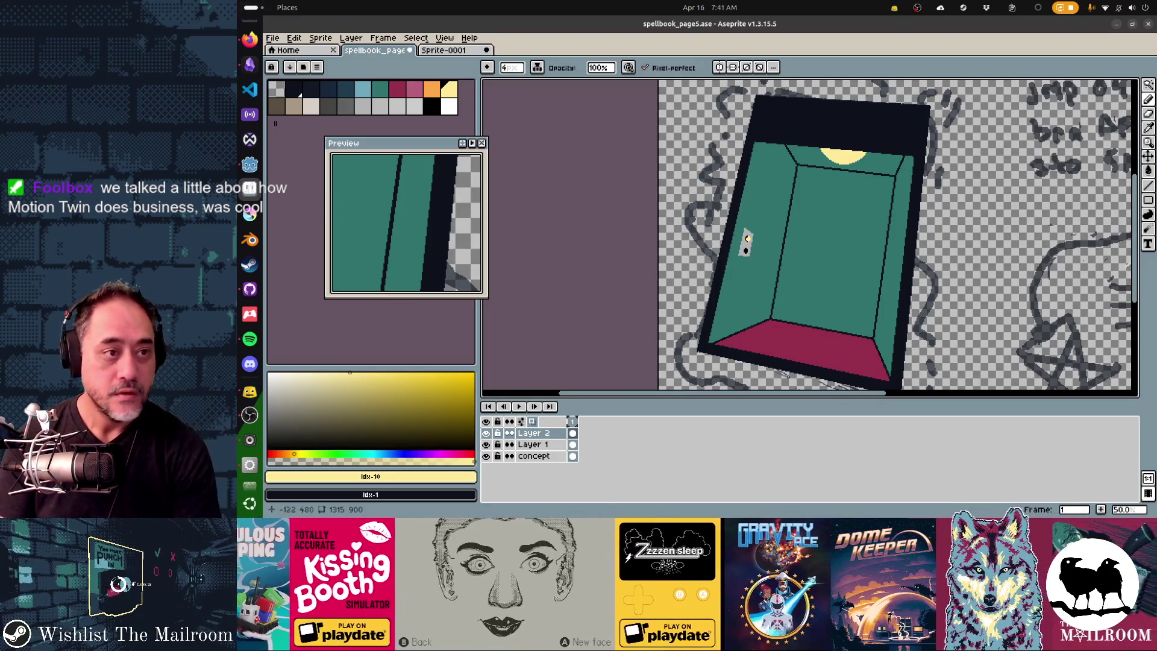
pyautogui.click(343, 90)
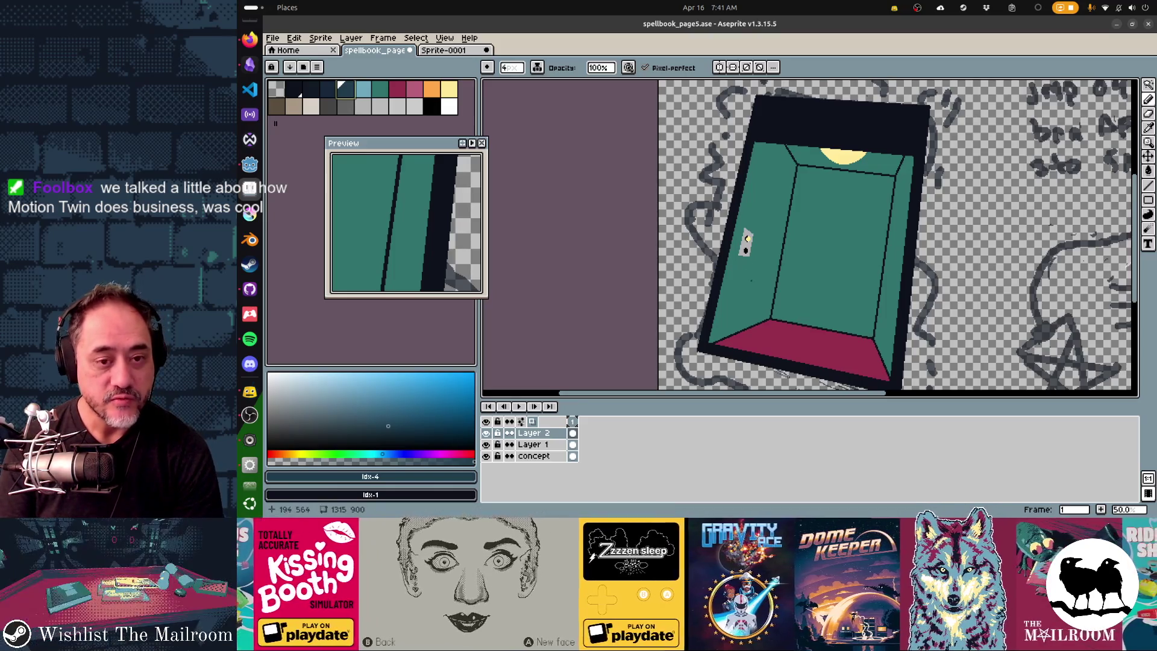
pyautogui.click(487, 434)
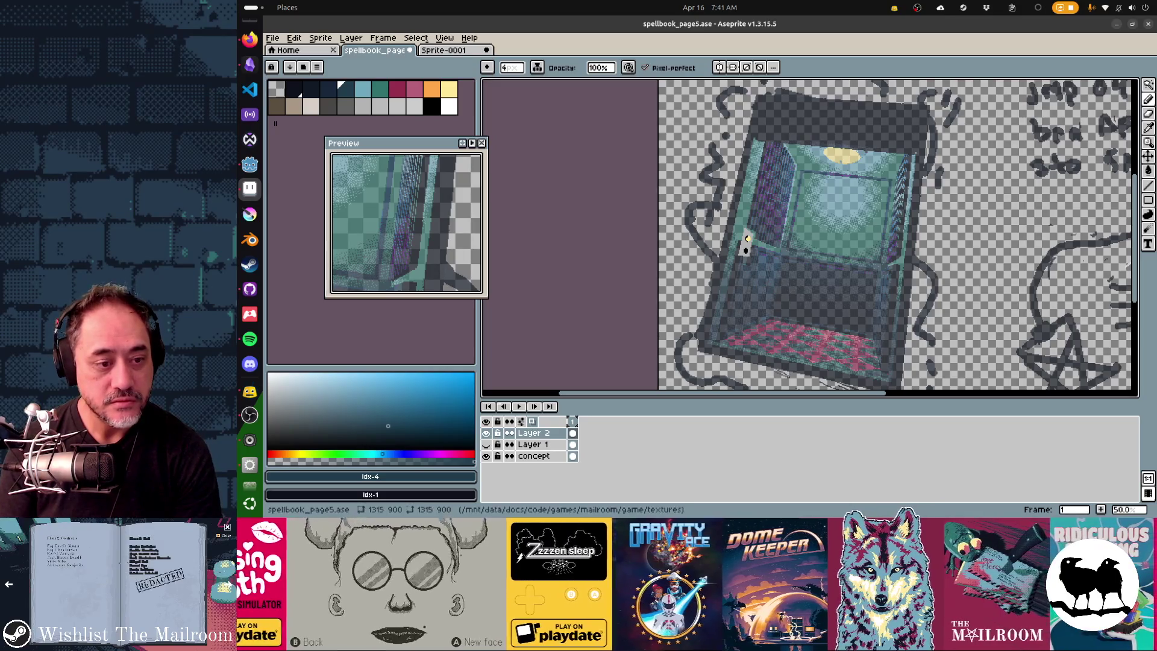
pyautogui.click(486, 433)
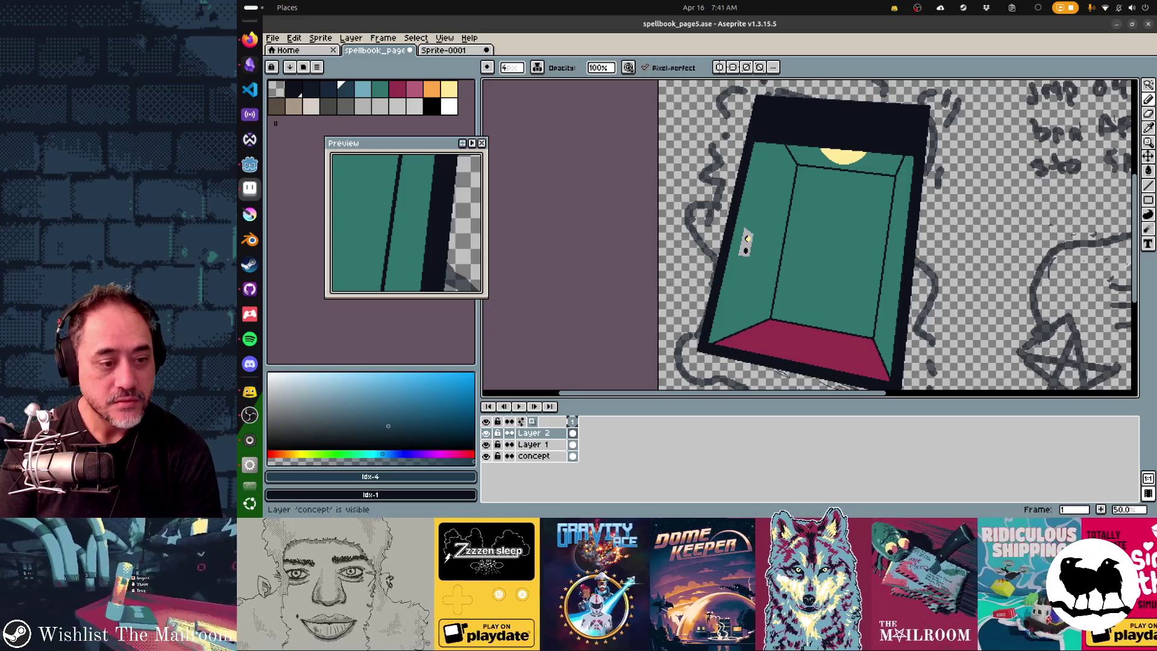
# Step: Hide Layer 1, select it and add a new empty Layer 3 above it
pyautogui.click(486, 444)
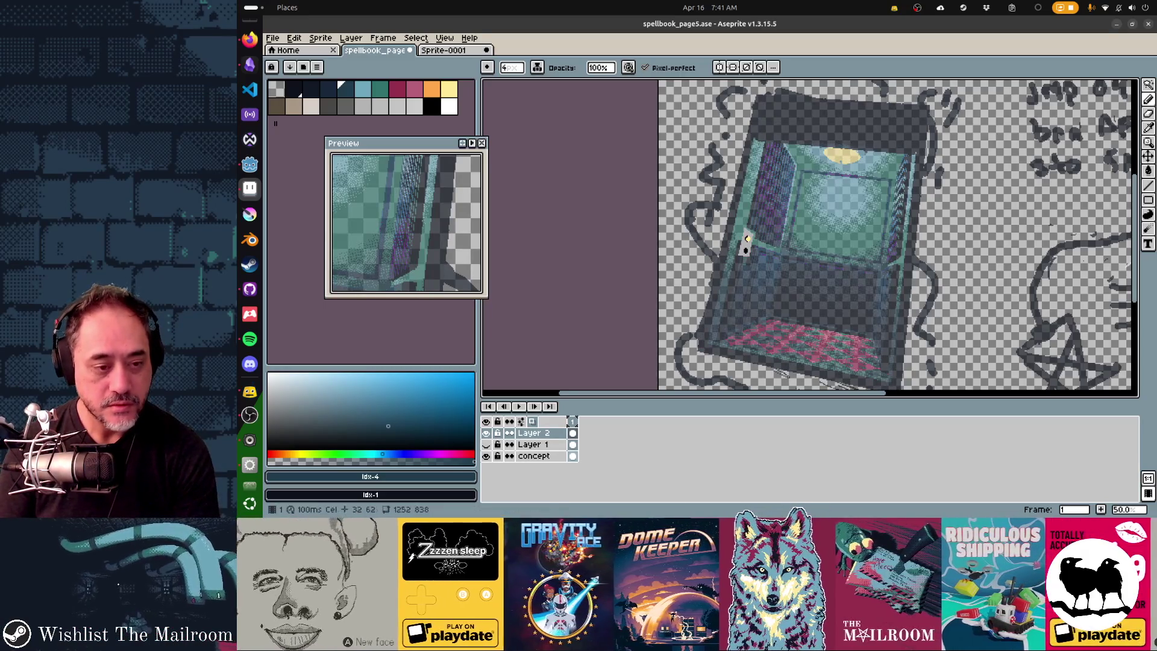
pyautogui.click(533, 444)
pyautogui.hotkey('shift', 'n')
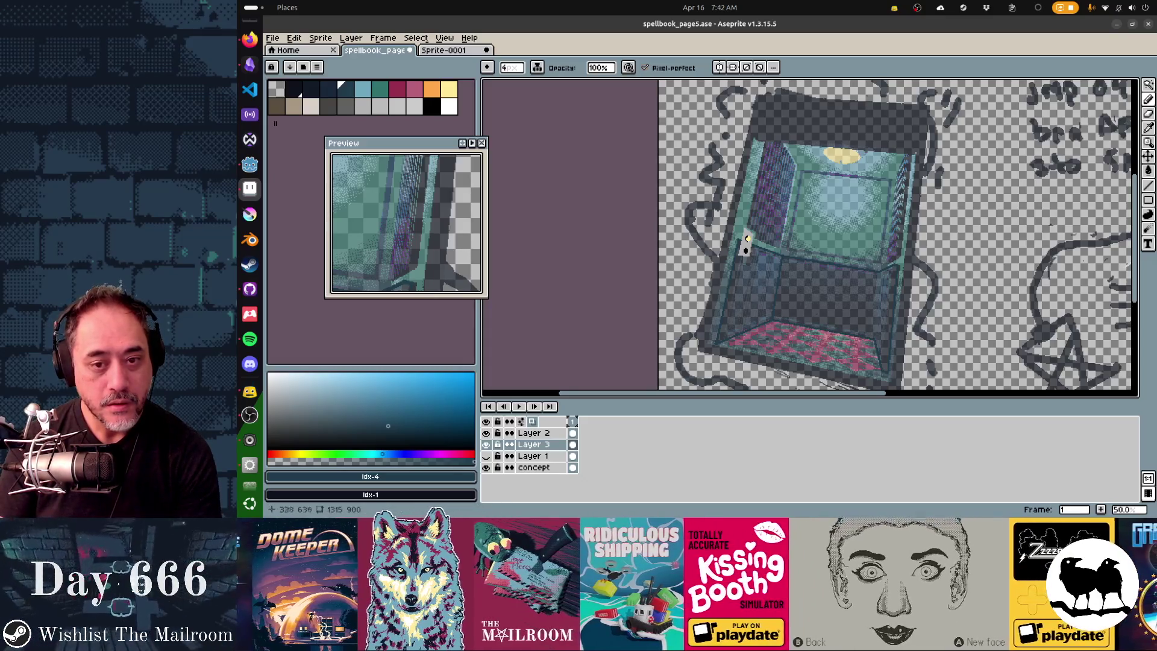
# Step: Bucket-fill both lower wall areas a darker teal on Layer 3 and hide Layer 2
pyautogui.press('g')
pyautogui.click(832, 307)
pyautogui.click(751, 290)
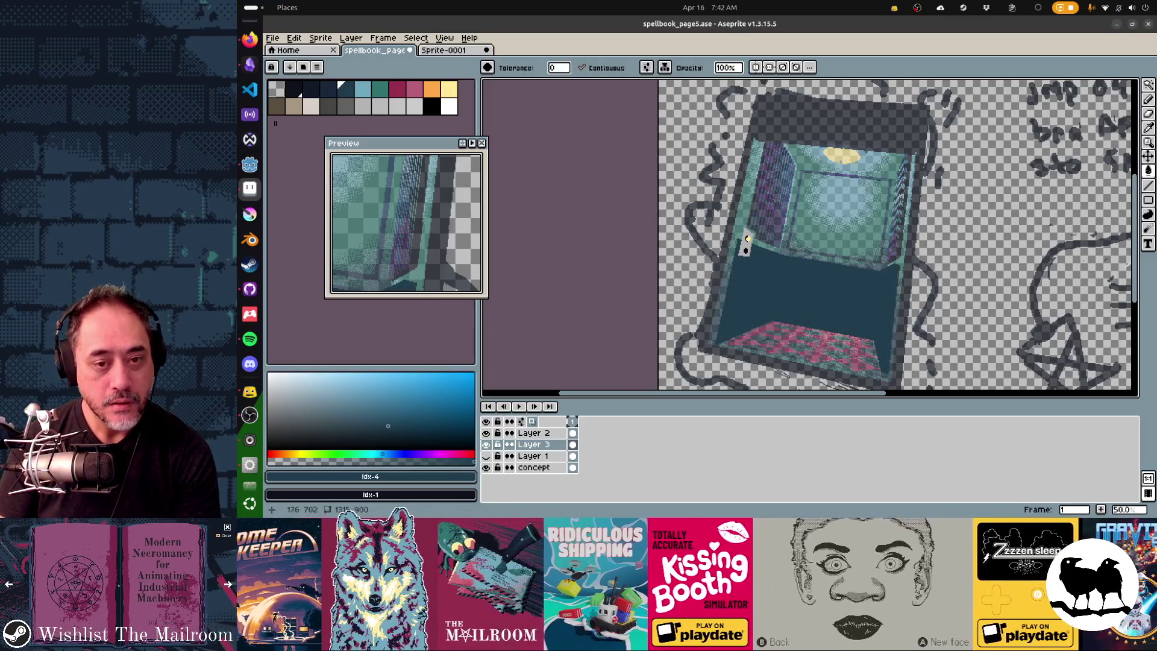
pyautogui.click(486, 455)
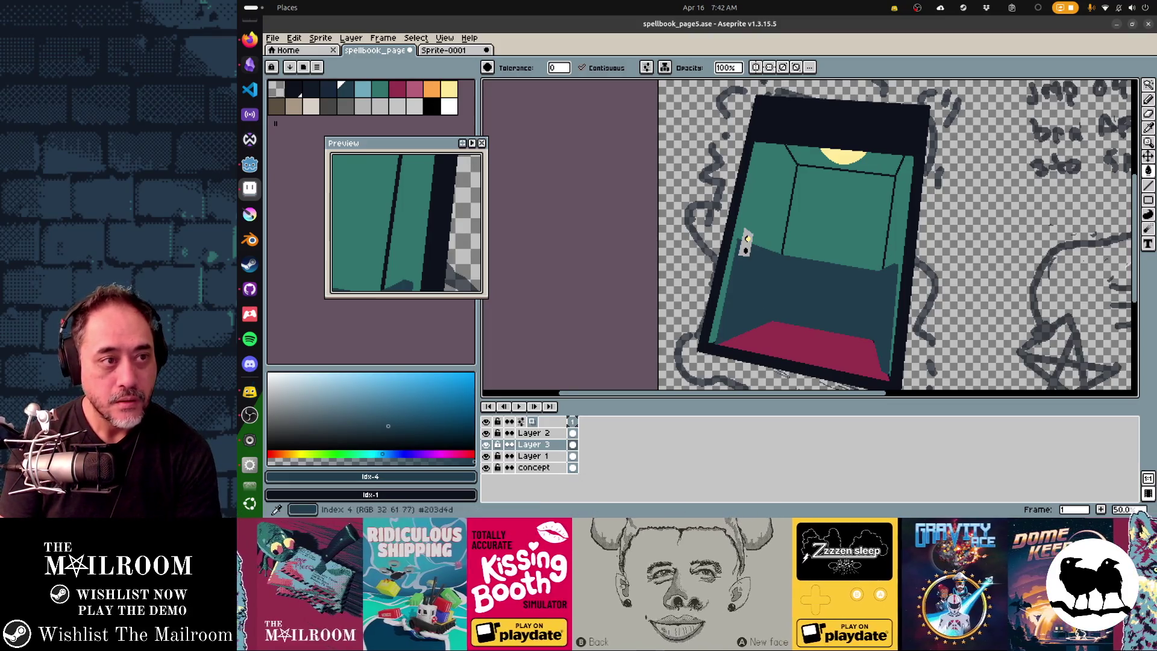
pyautogui.press('[')
pyautogui.press('b')
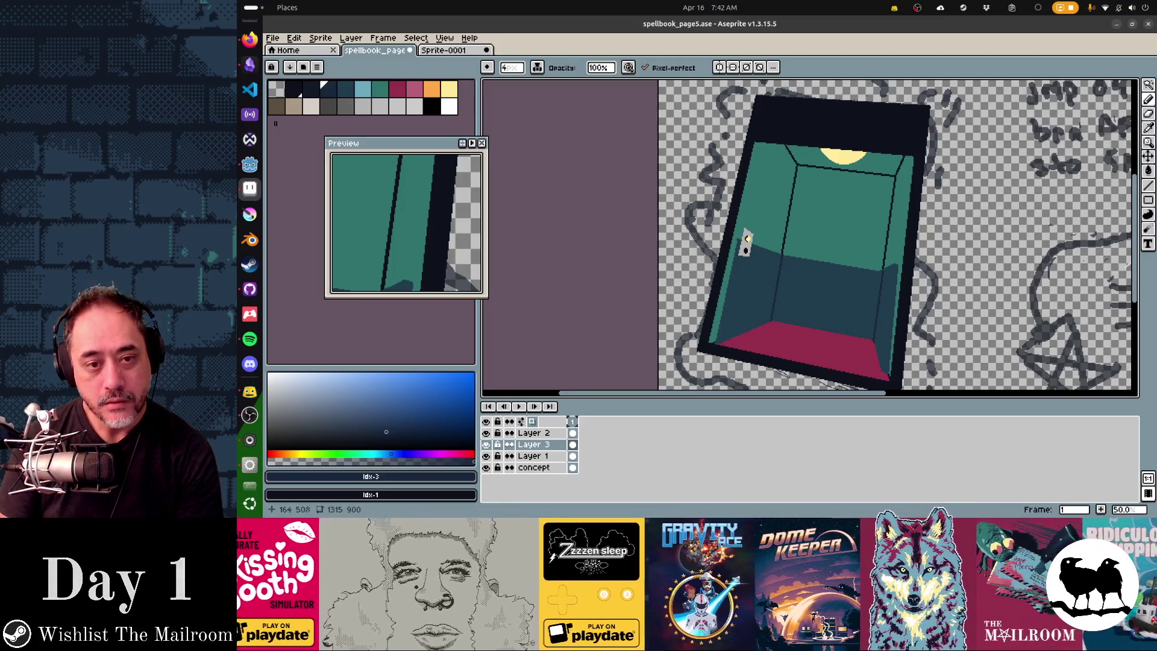
# Step: Sample the dark teal wall and magenta floor colours while inspecting the floor corner
pyautogui.keyDown('alt'); pyautogui.click(745, 238); pyautogui.keyUp('alt')
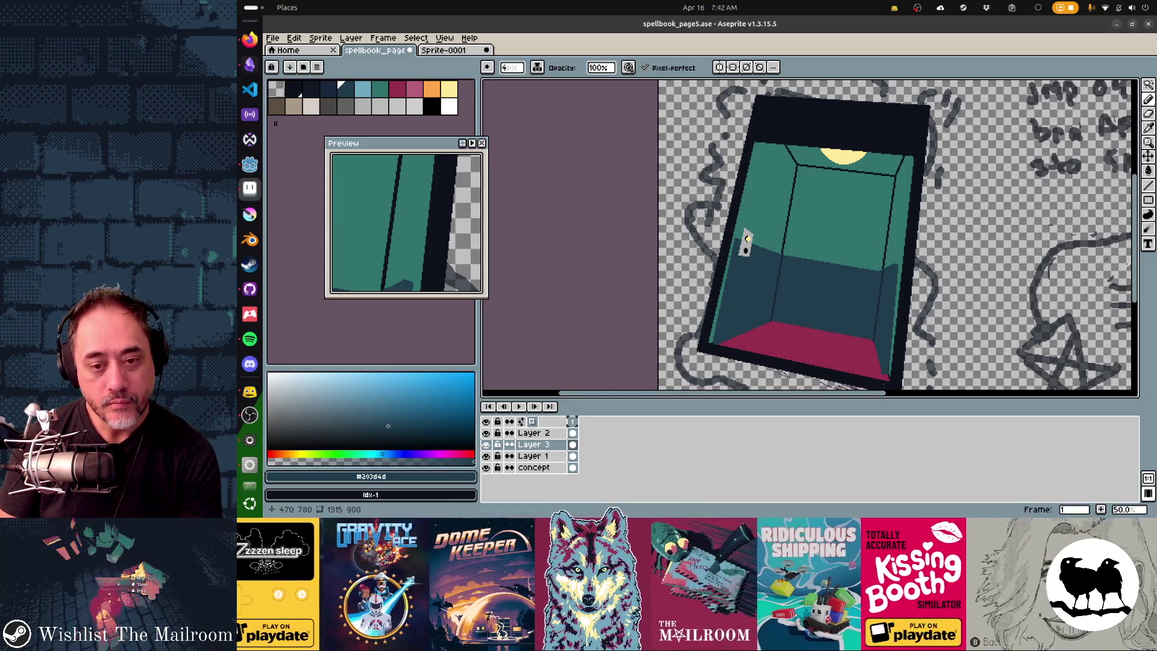
pyautogui.scroll(3, 885, 382)
pyautogui.scroll(-1, 842, 271)
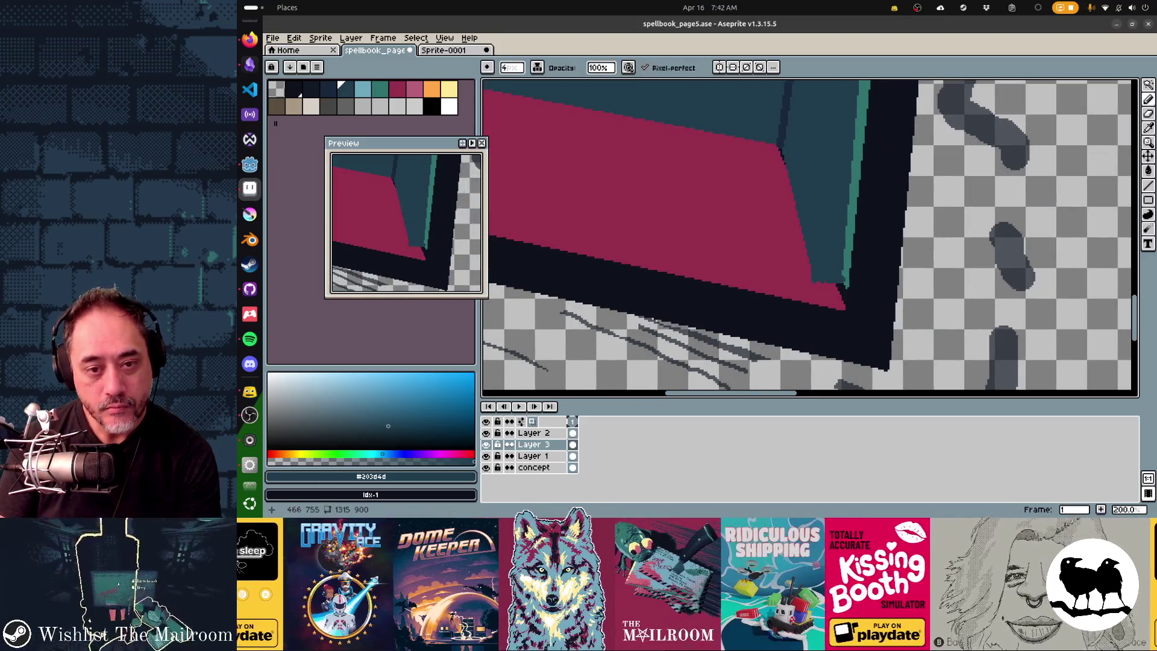
pyautogui.keyDown('alt'); pyautogui.click(661, 254); pyautogui.keyUp('alt')
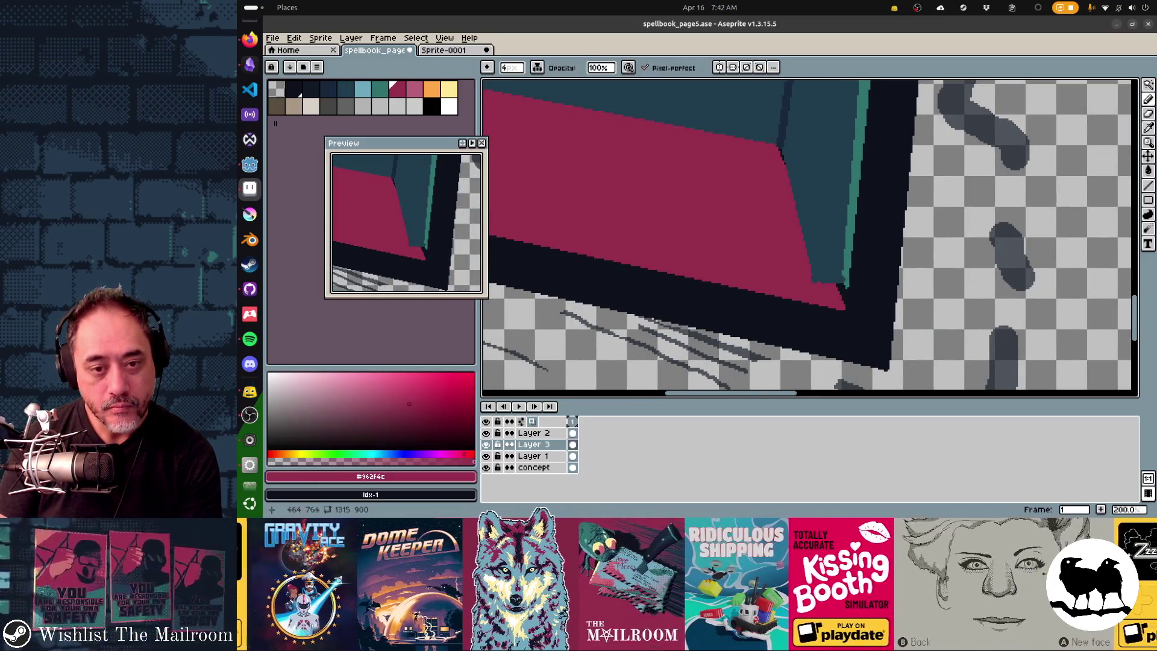
pyautogui.press('e')
pyautogui.scroll(-1, 798, 281)
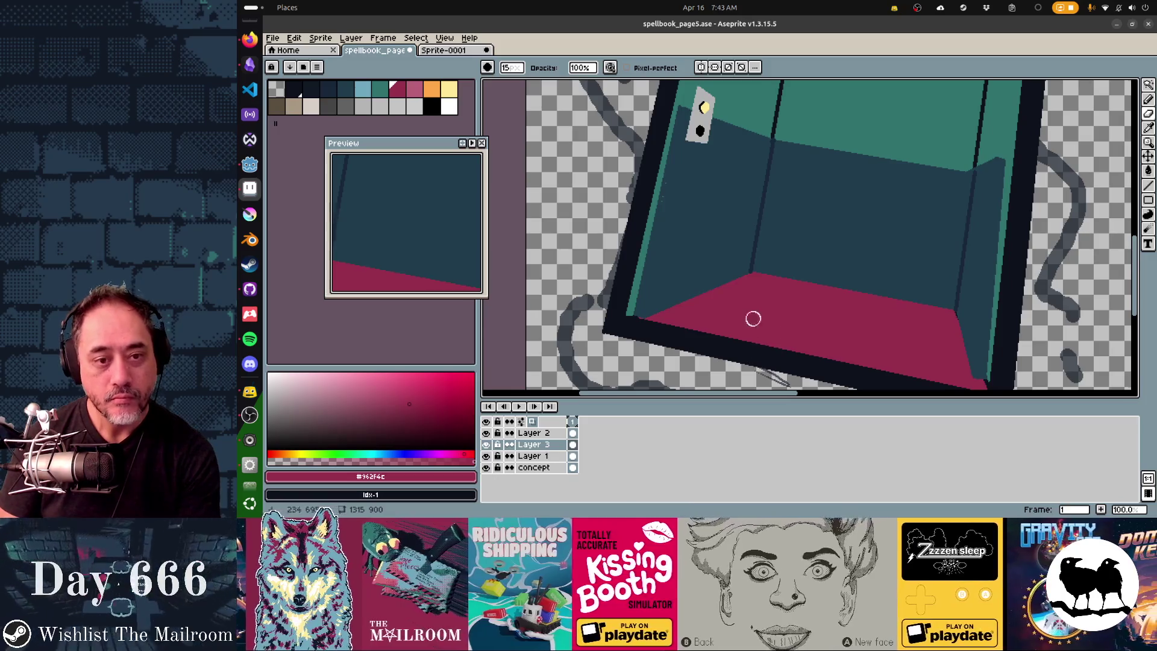
pyautogui.moveTo(757, 320); pyautogui.dragTo(679, 328)
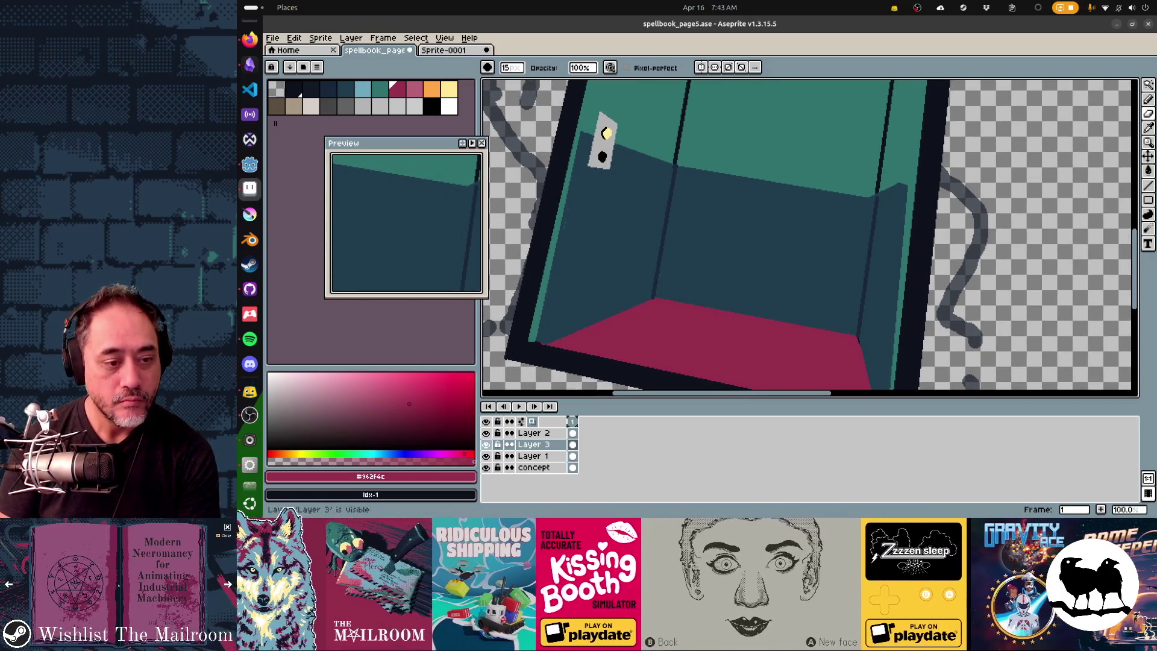
# Step: Hide Layer 3's darker walls and the flat teal base layer so the render shows
pyautogui.click(487, 443)
pyautogui.click(486, 432)
pyautogui.click(486, 455)
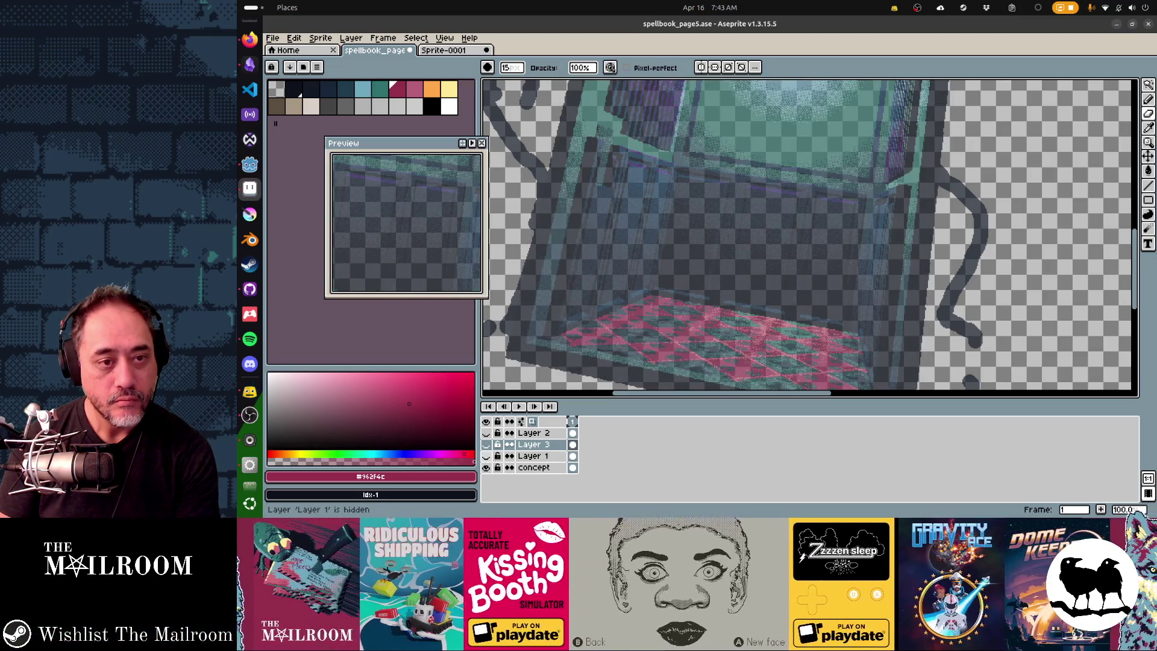
# Step: Add Layer 4 for door lines and set the Pencil to the dark colour with a square brush
pyautogui.click(487, 455)
pyautogui.click(486, 455)
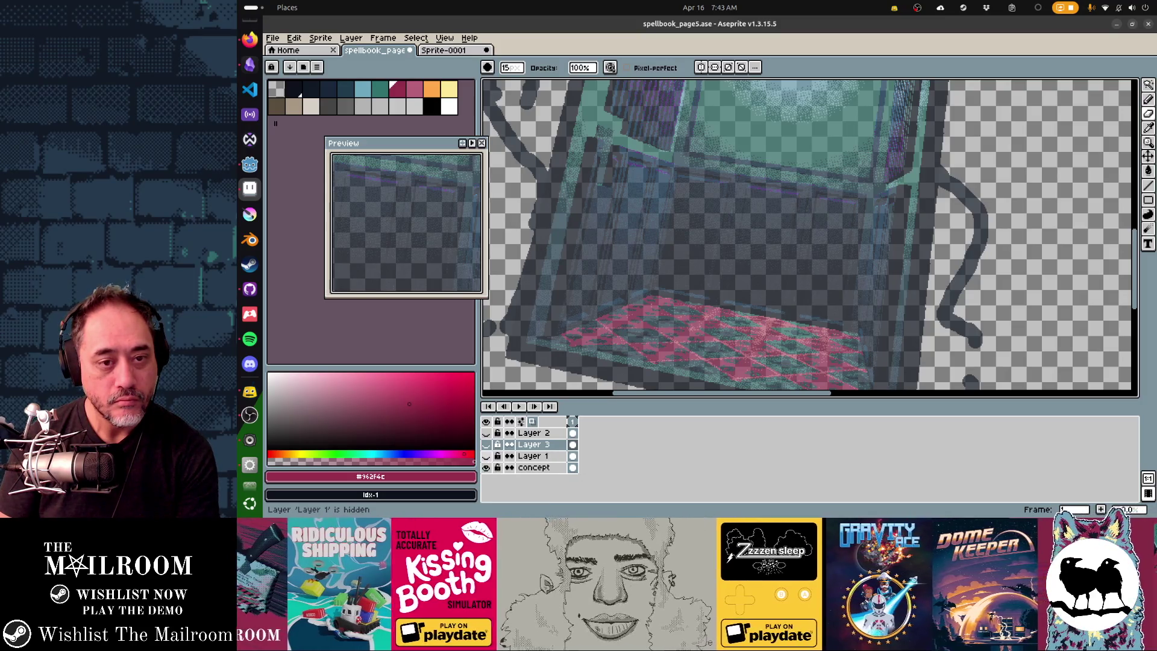
pyautogui.click(486, 444)
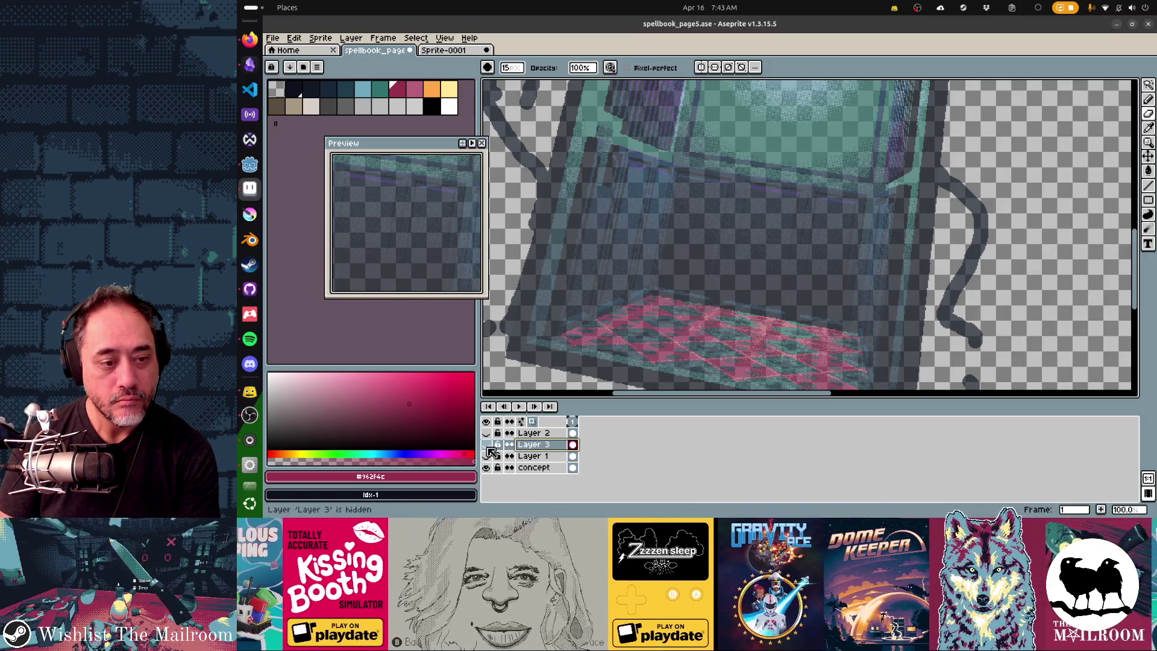
pyautogui.hotkey('shift', 'n')
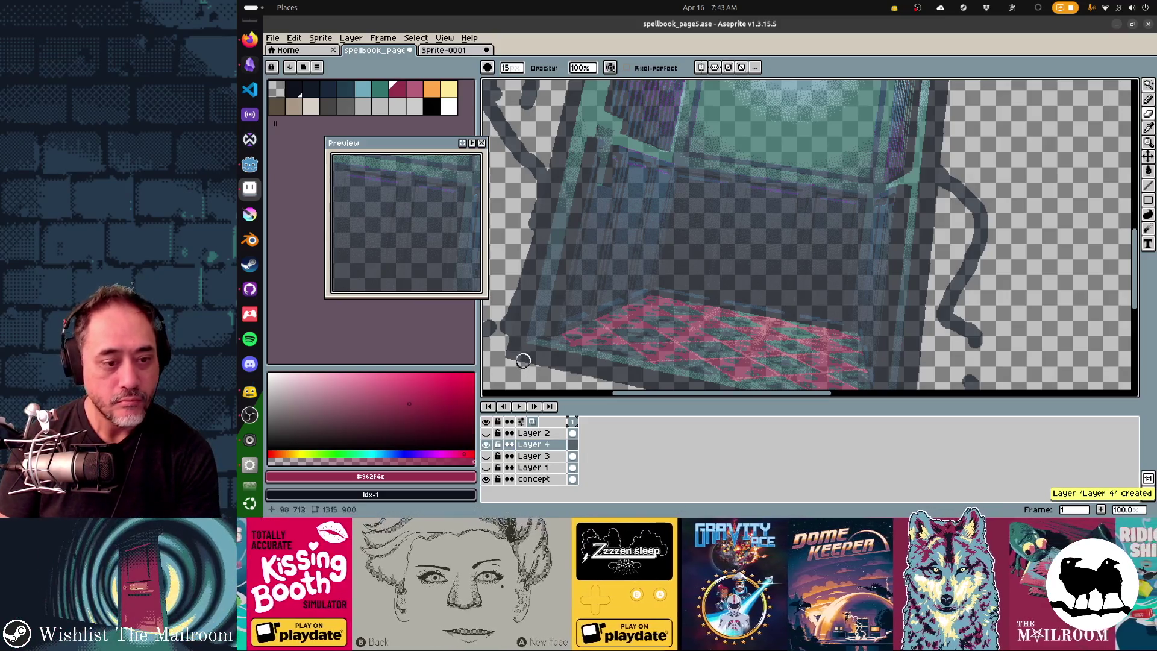
pyautogui.click(308, 87)
pyautogui.press('b')
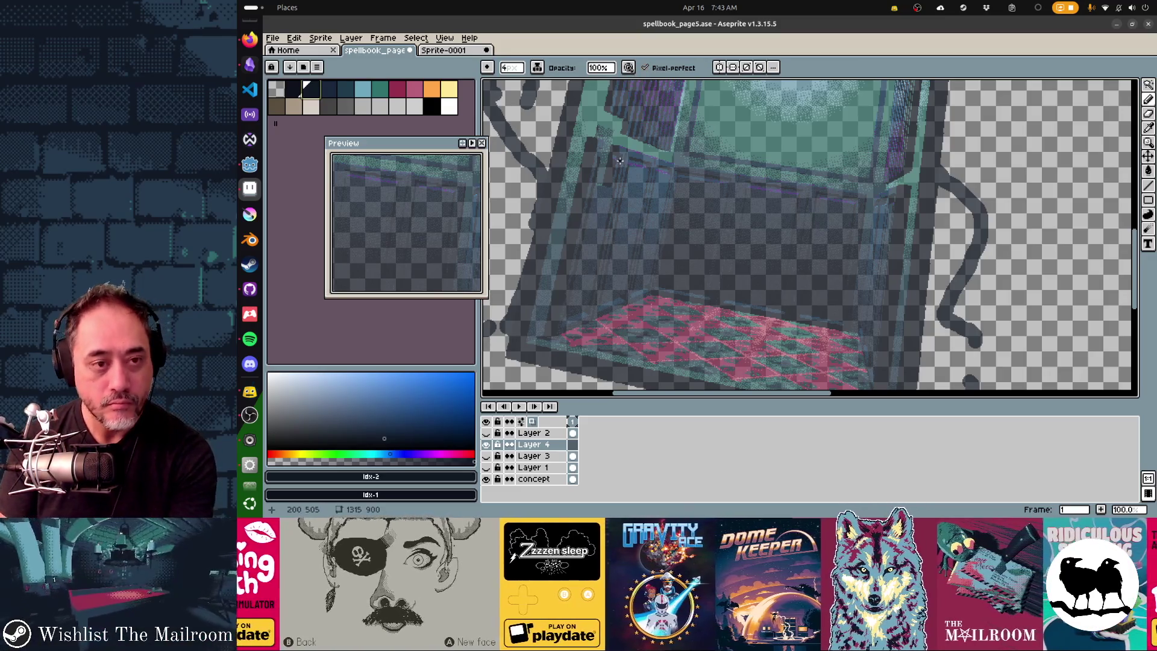
pyautogui.click(505, 83)
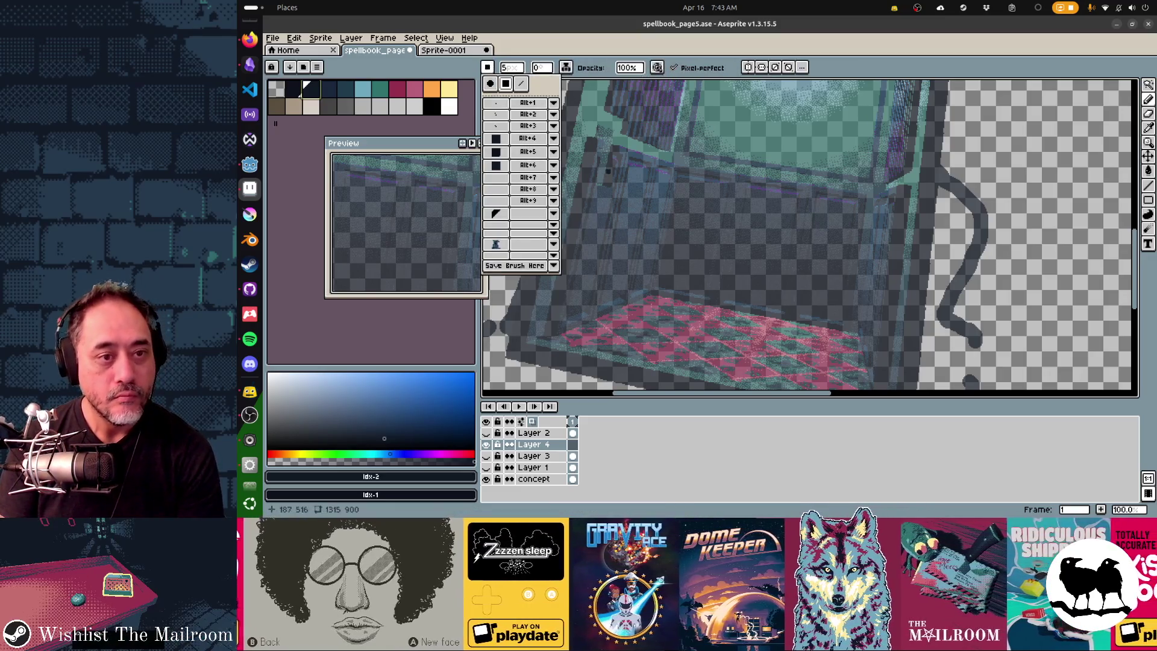
pyautogui.click(622, 158)
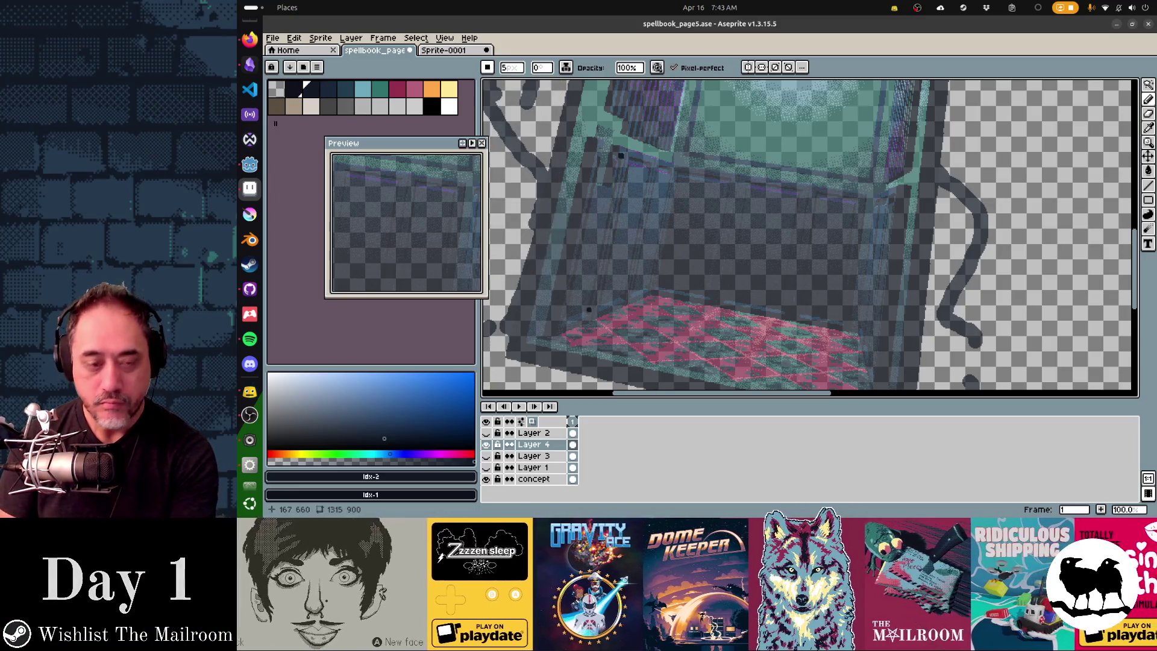
# Step: Draw two thin dark parallel lines tracing the left door edge
pyautogui.moveTo(621, 159); pyautogui.dragTo(589, 311)
pyautogui.press('-')
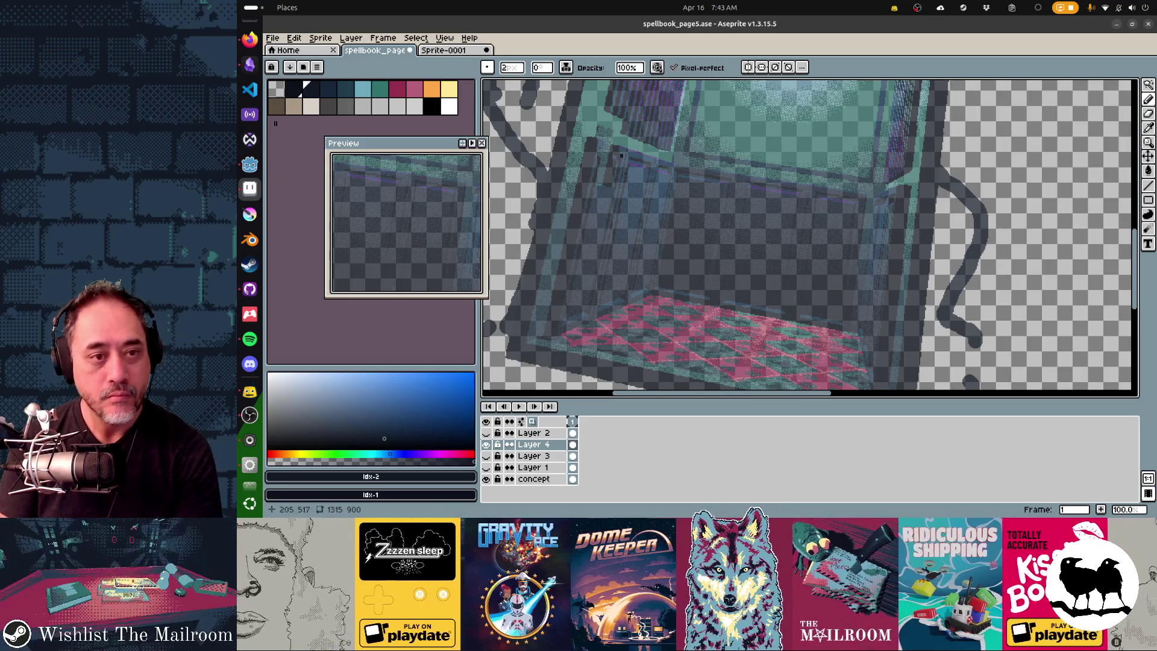
pyautogui.moveTo(621, 155); pyautogui.dragTo(588, 317)
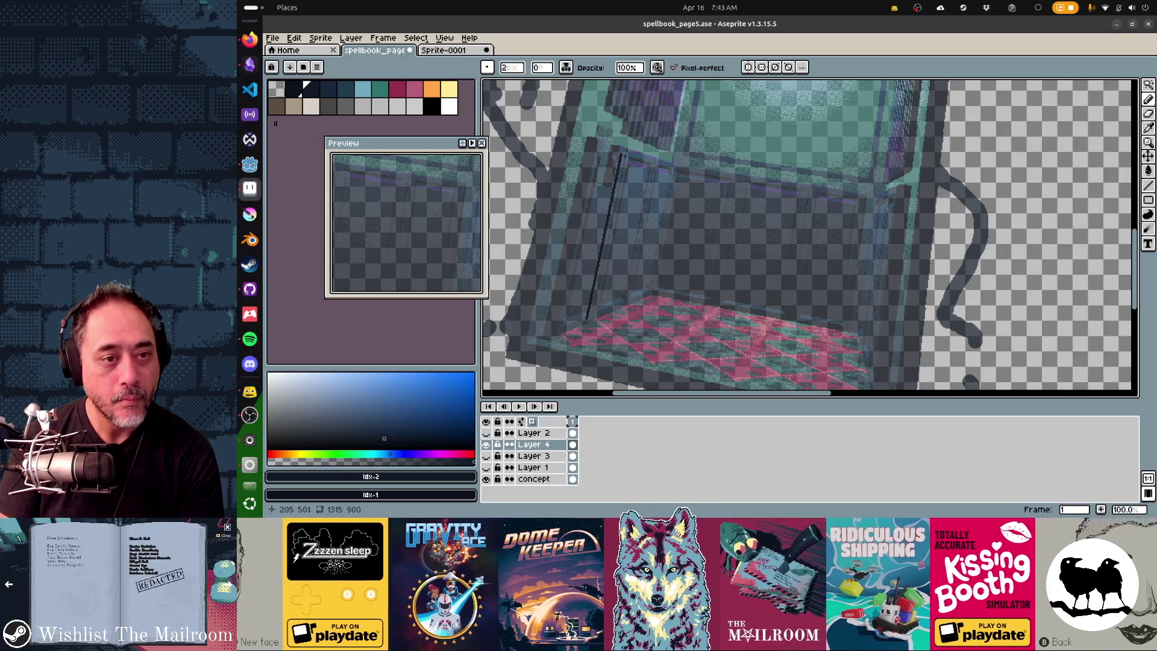
pyautogui.moveTo(625, 159); pyautogui.dragTo(591, 318)
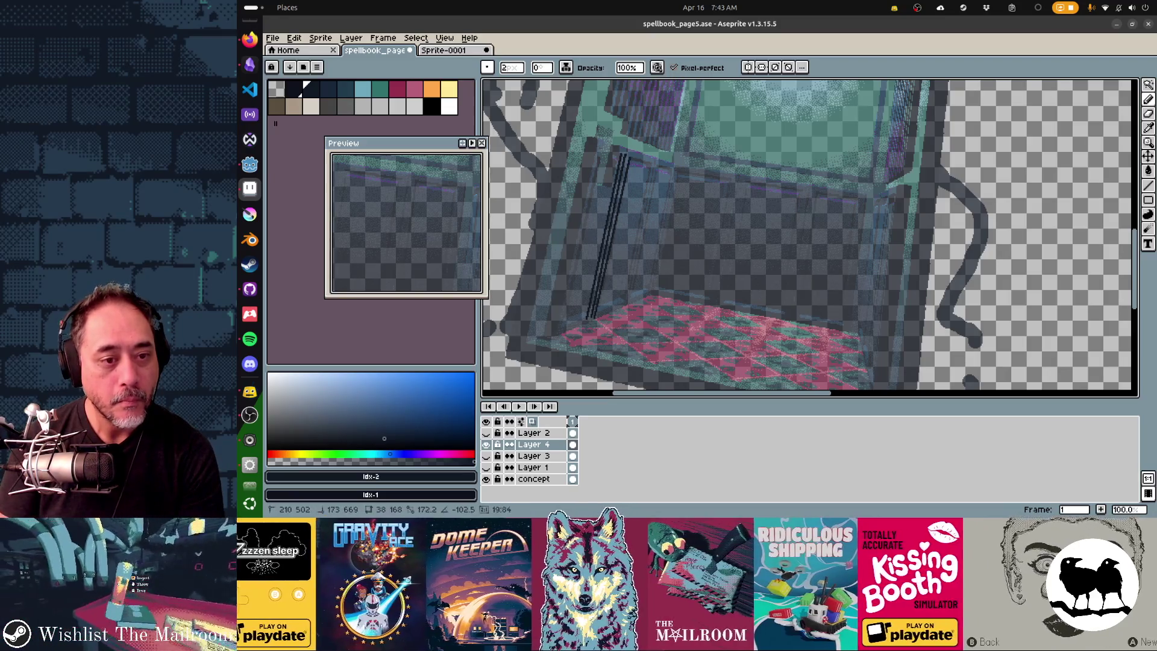
pyautogui.moveTo(592, 319); pyautogui.dragTo(625, 159)
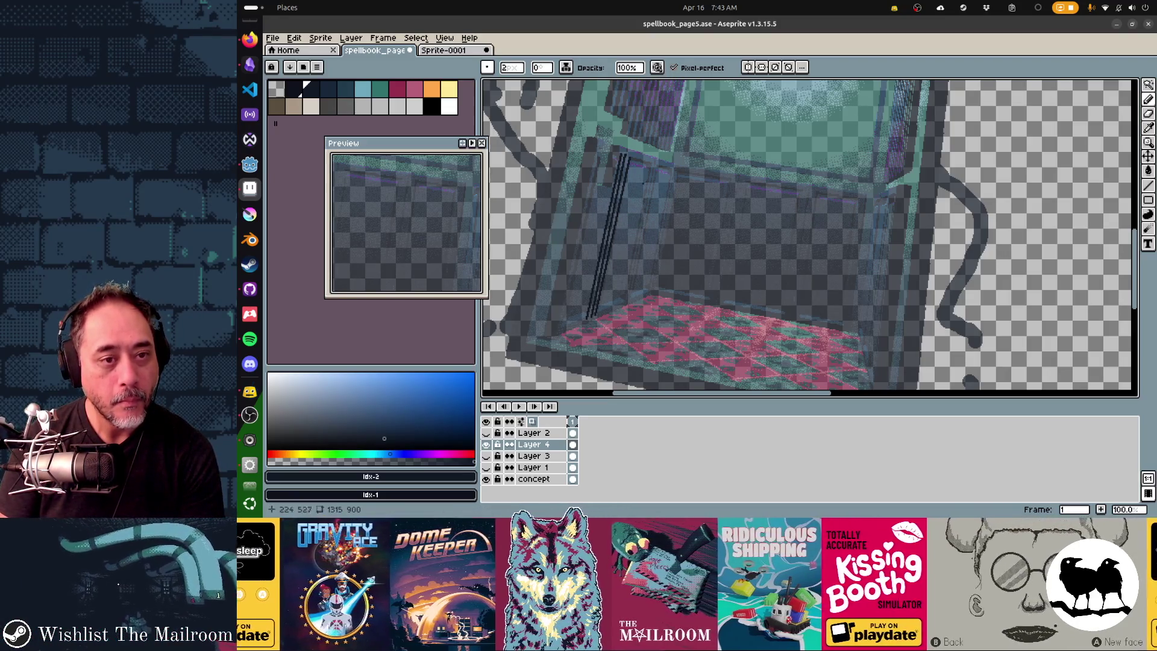